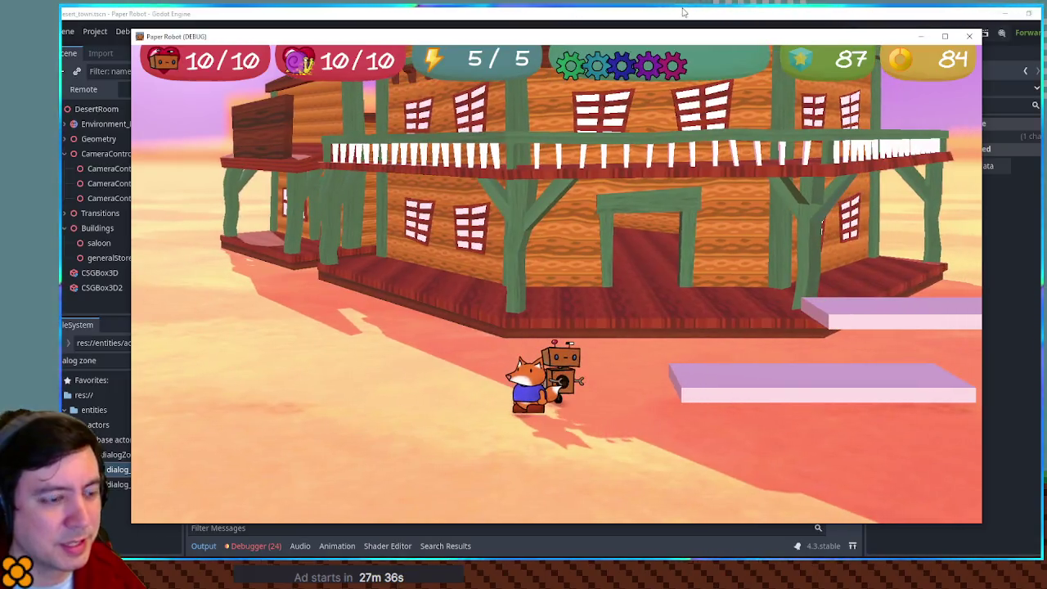
- Use the debug Room Warp list to warp to chapter 1's Farm road, entering from the right
key("grave")
left_click(278, 79)
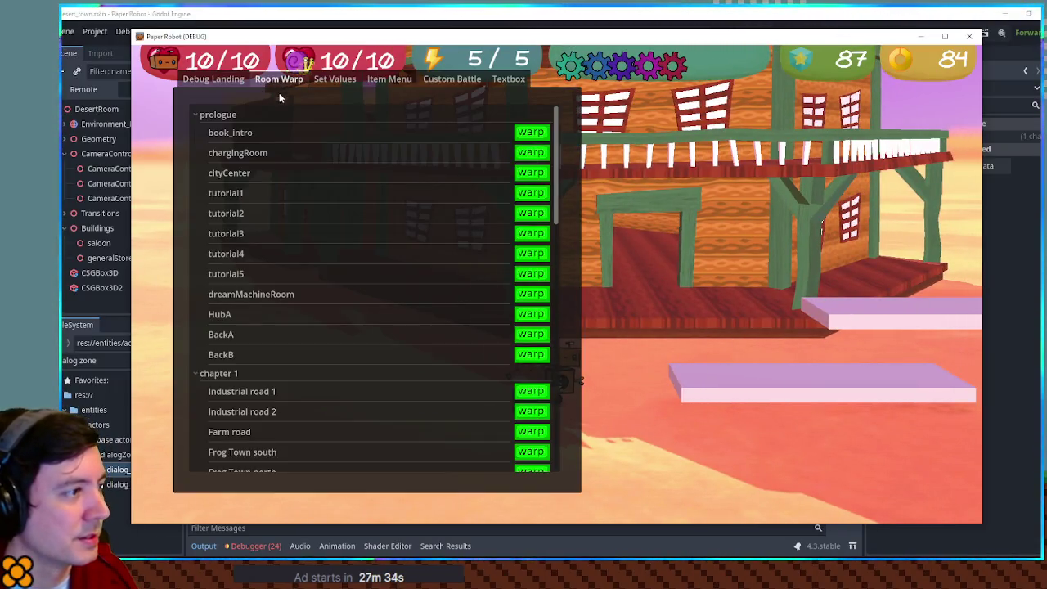
scroll(344, 348, "down", 5)
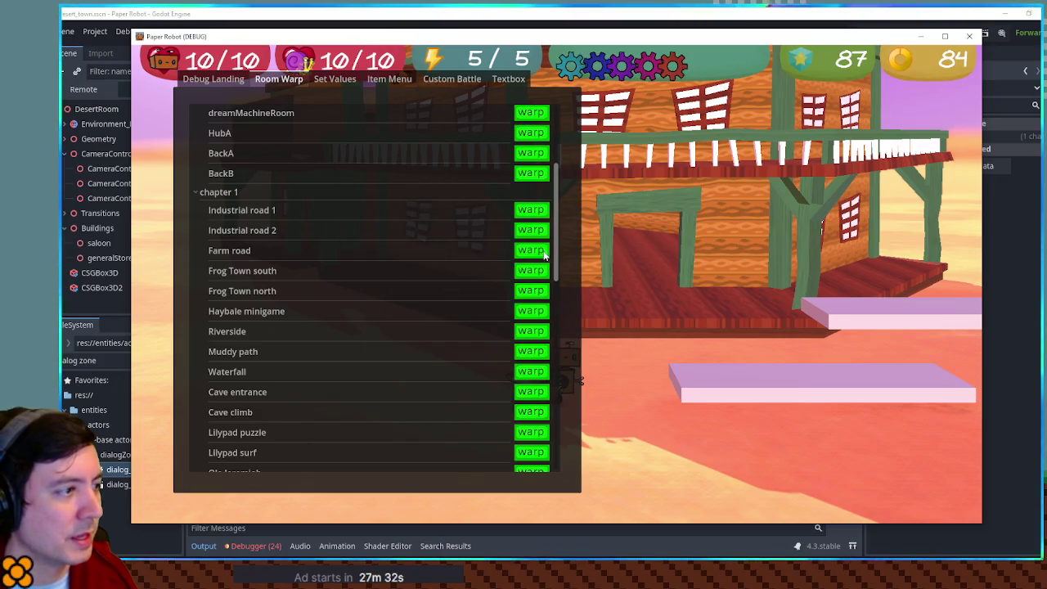
left_click(289, 243)
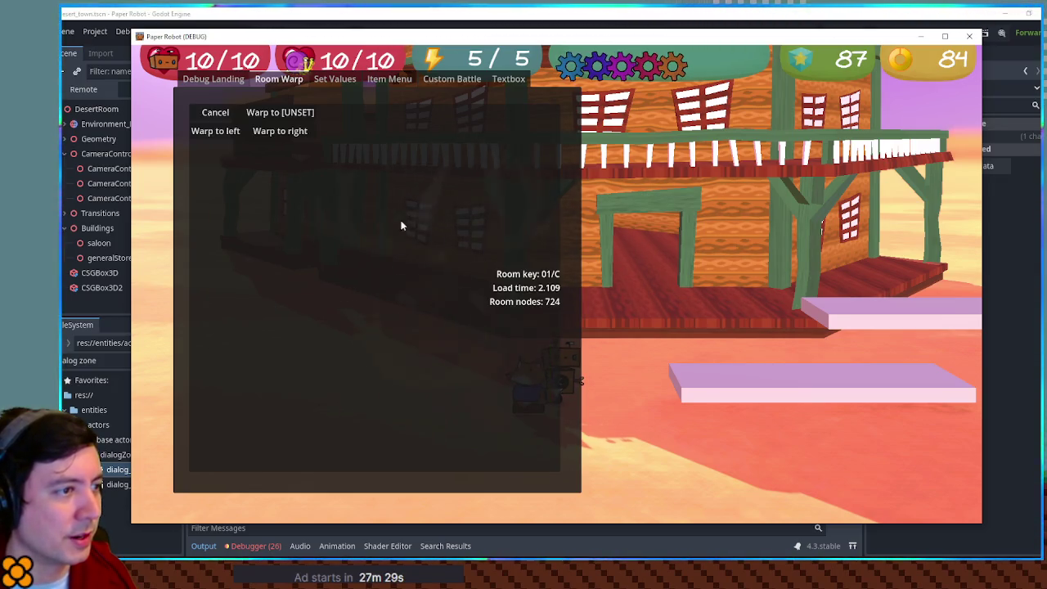
left_click(283, 133)
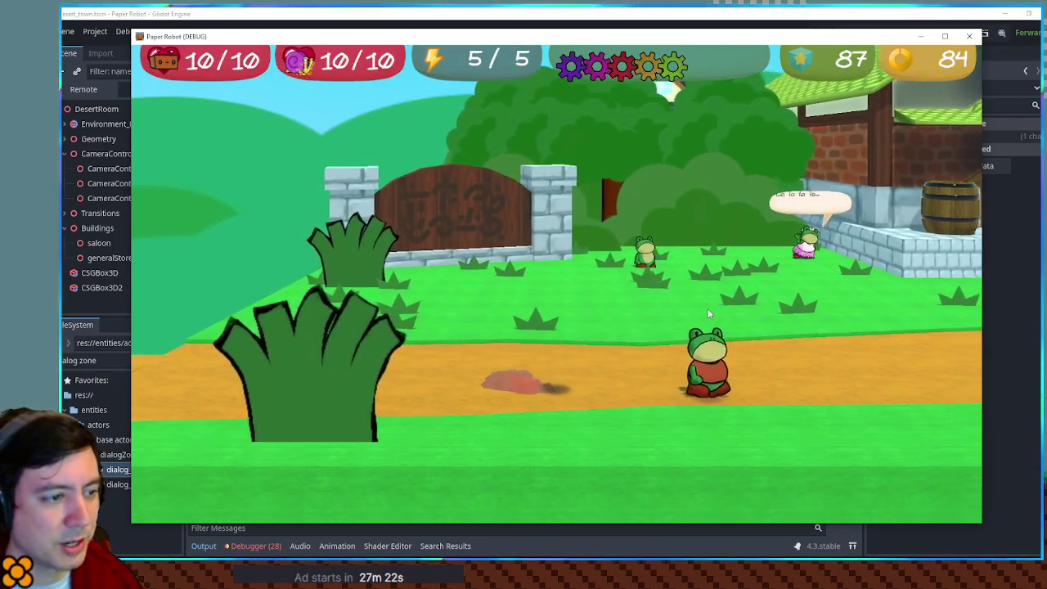
- Walk the party left along the farm path, up to the shop steps, and past the wooden stall
key("Left")
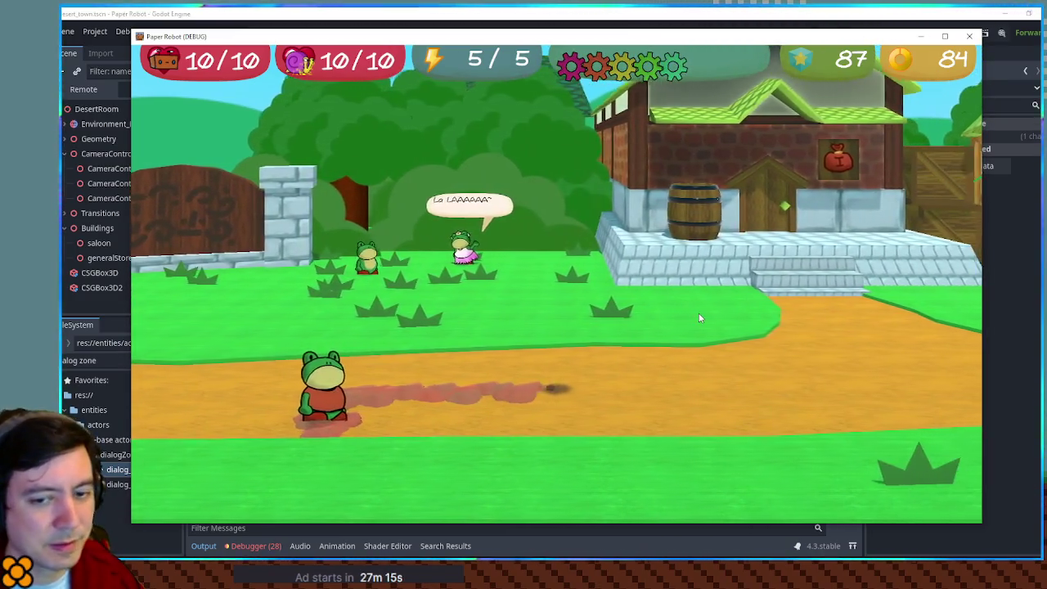
key("Up")
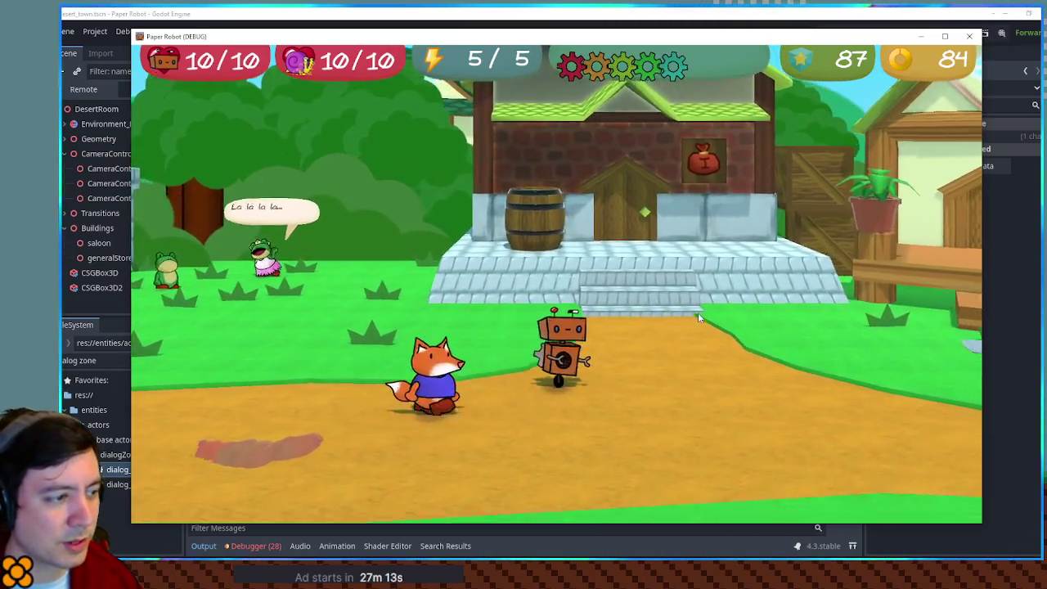
key("Up")
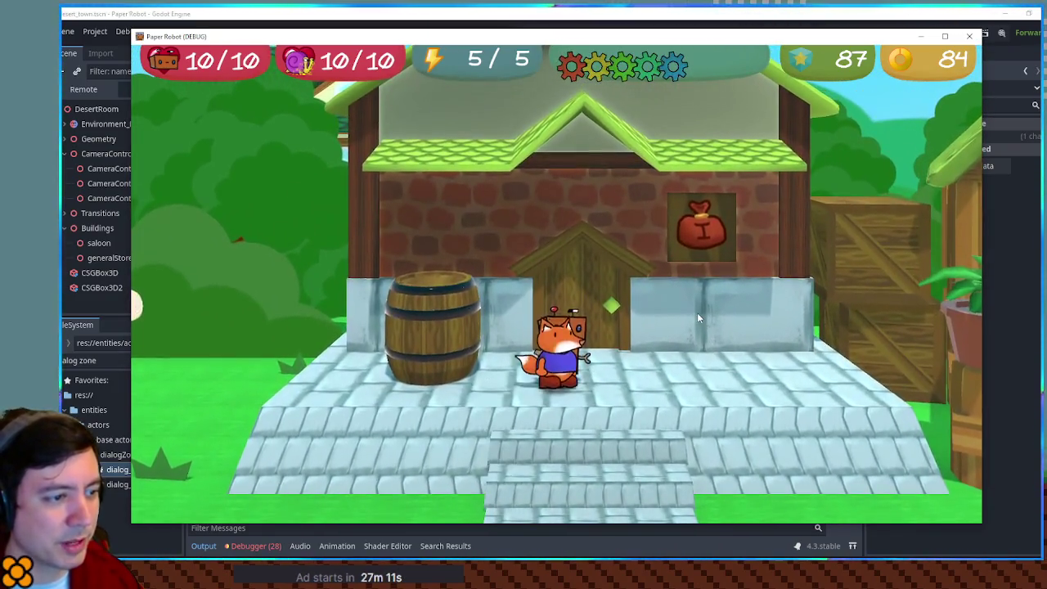
key("Down")
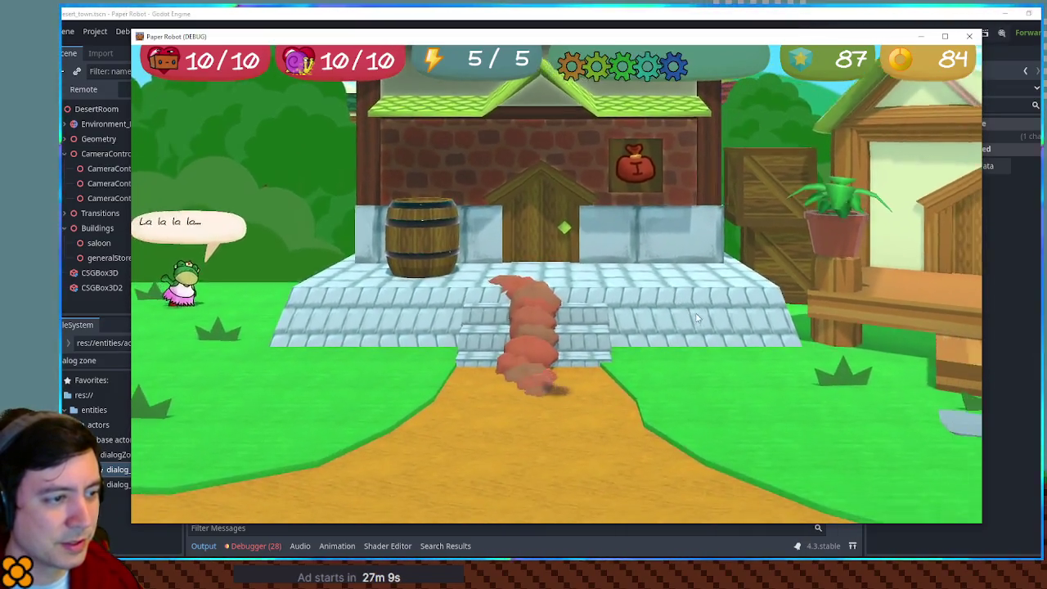
key("Right")
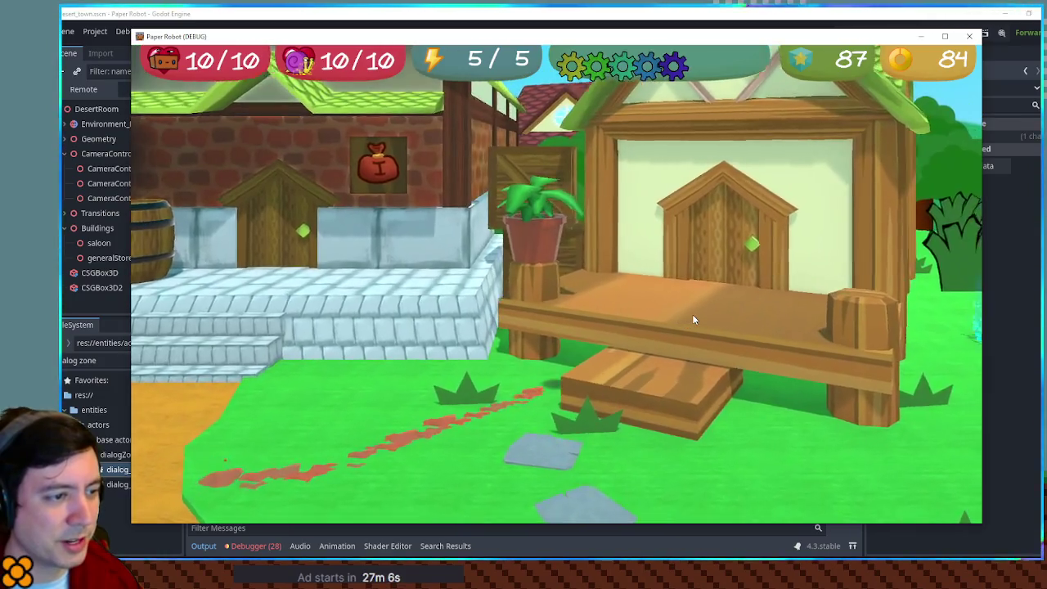
key("Right")
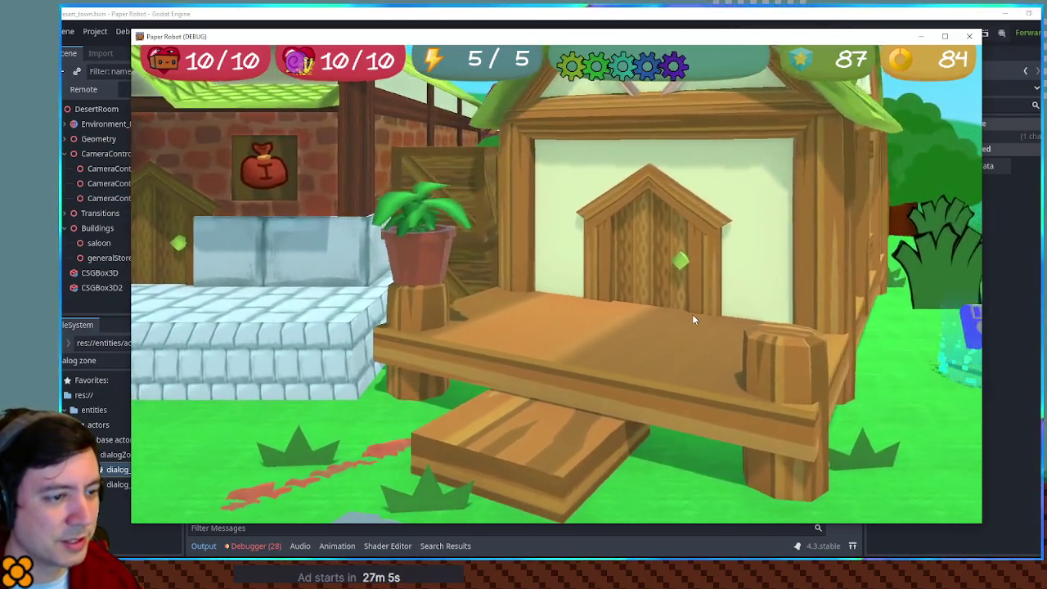
key("Left")
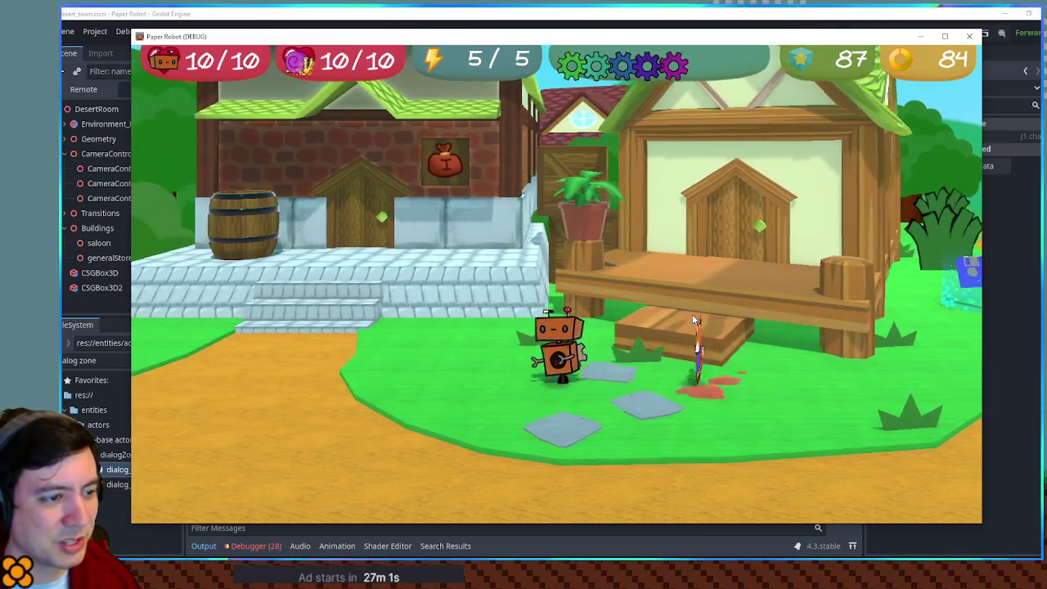
- Climb onto the stall porch and test the fox digging along and around it
key("Up")
key("Up")
key("Right")
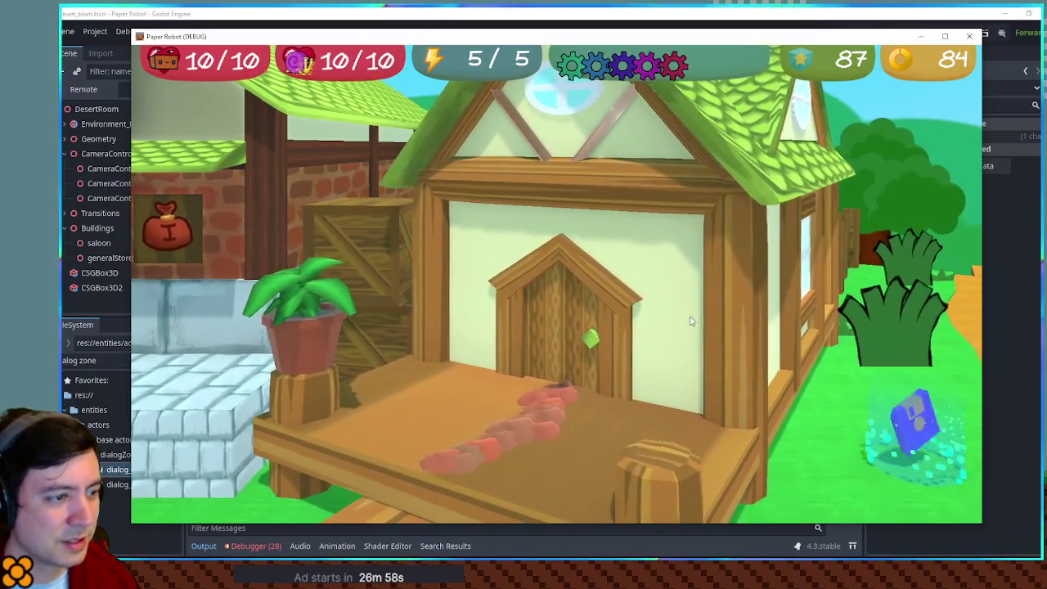
key("Up")
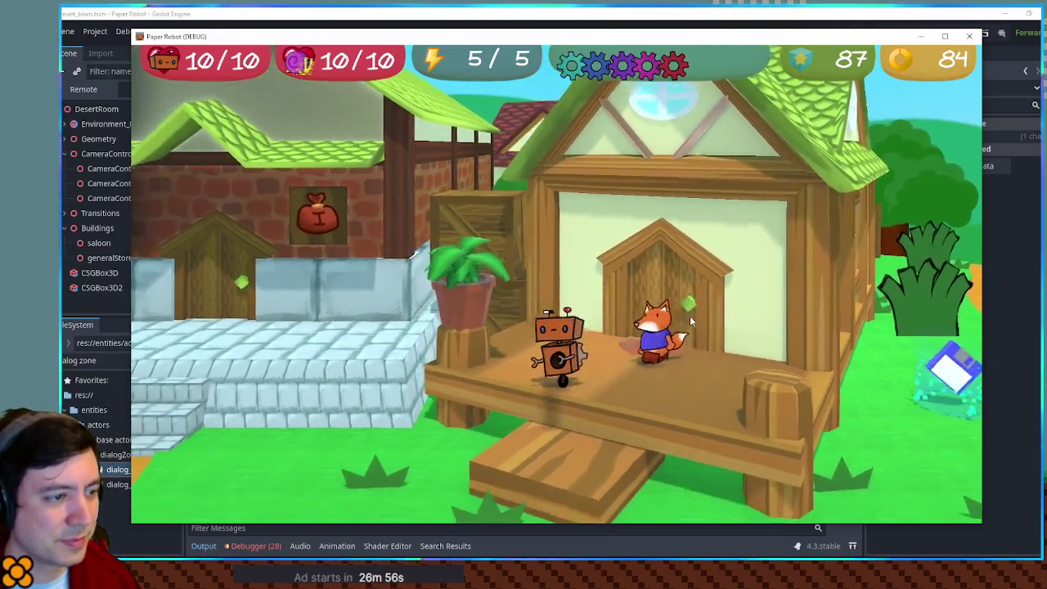
key("Down")
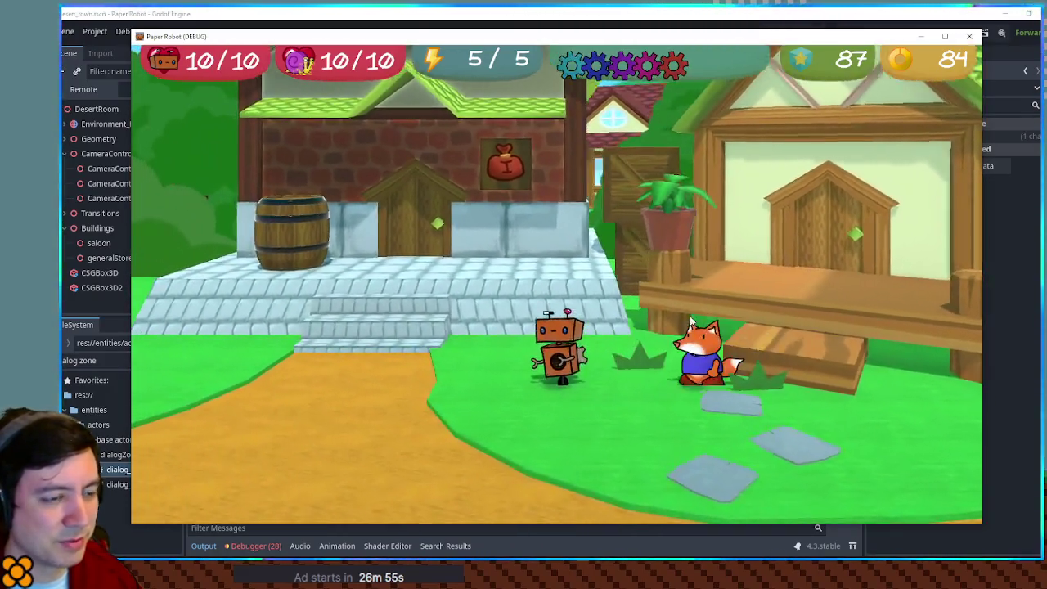
key("Left")
key("Right")
key("Up")
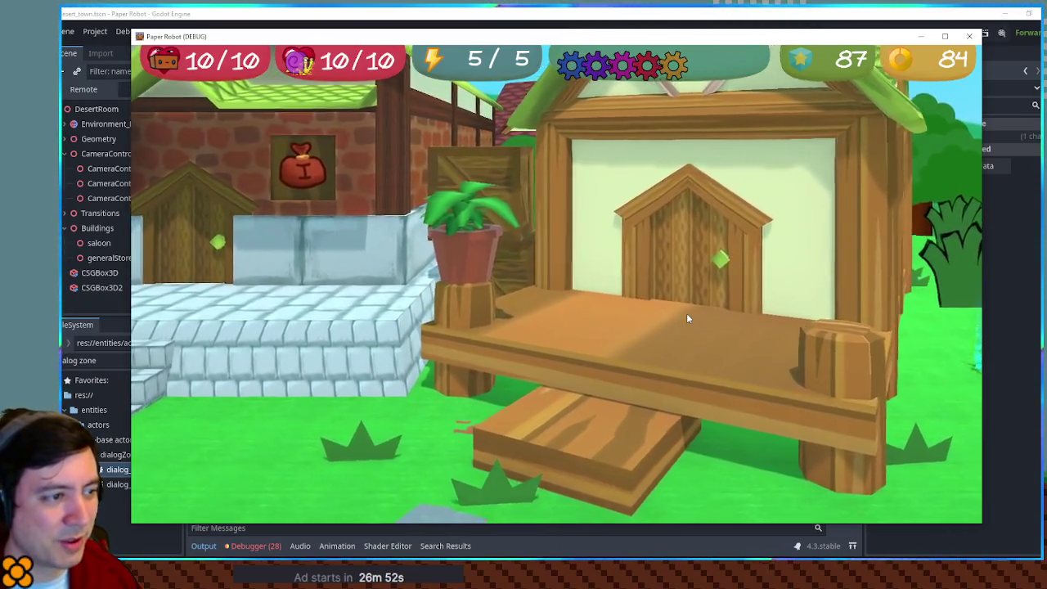
key("Left")
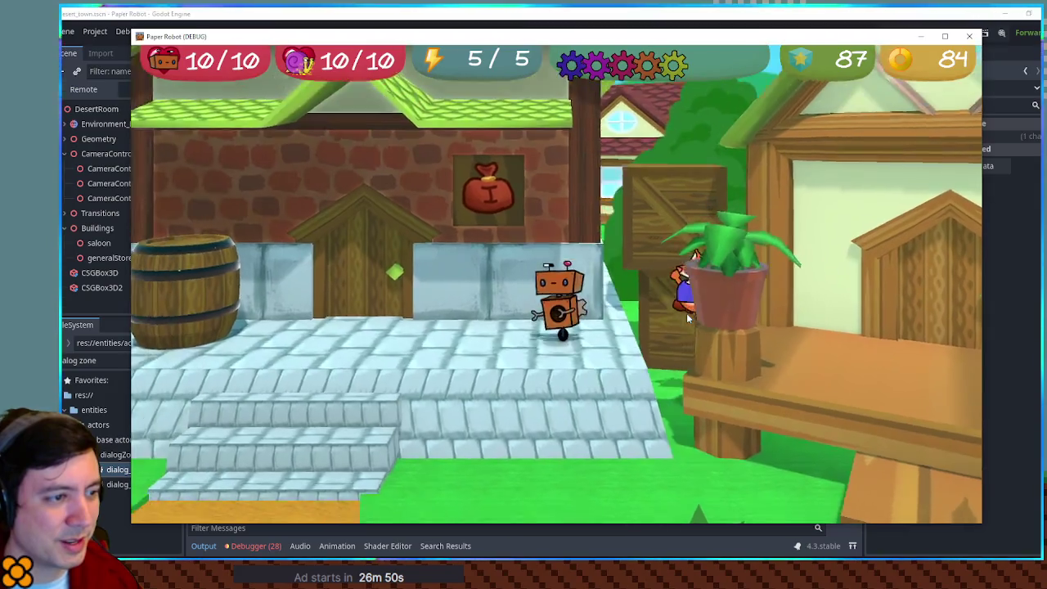
- Move along the stone ledge and dig across the plaza into the general store
key("Right")
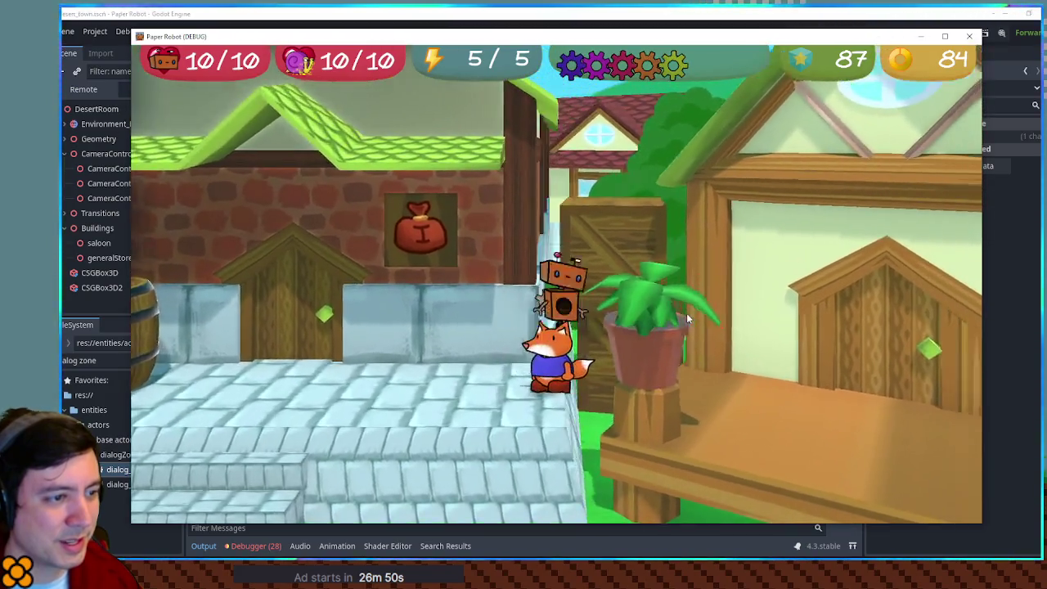
key("Left")
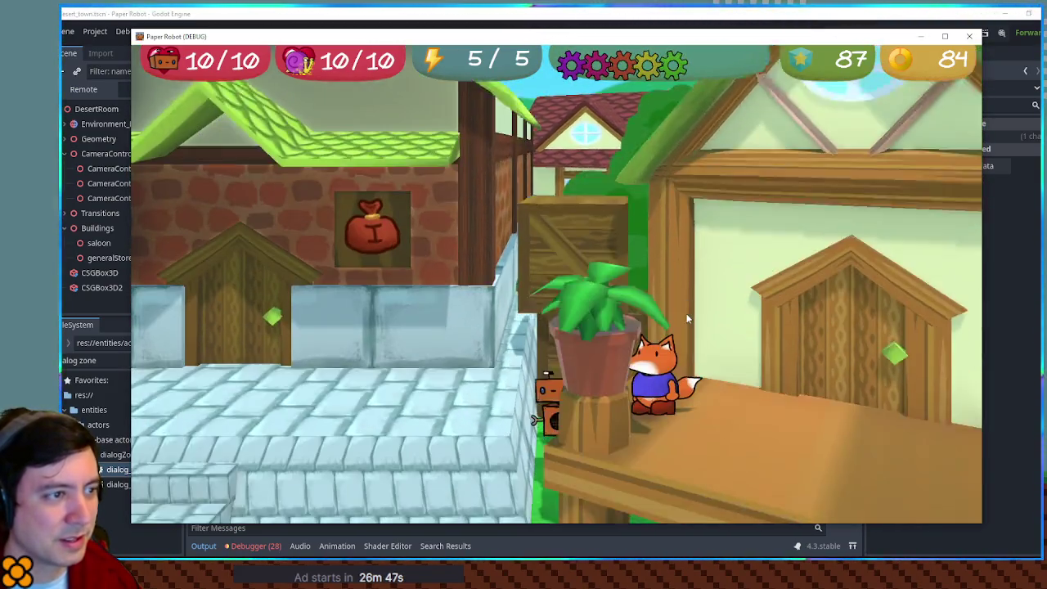
key("Left")
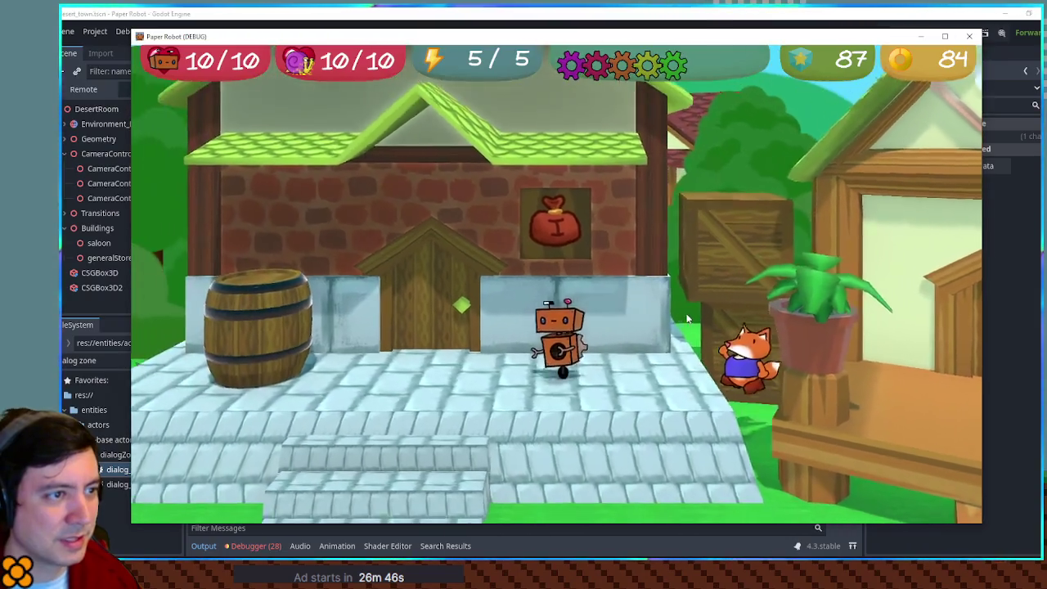
key("Down")
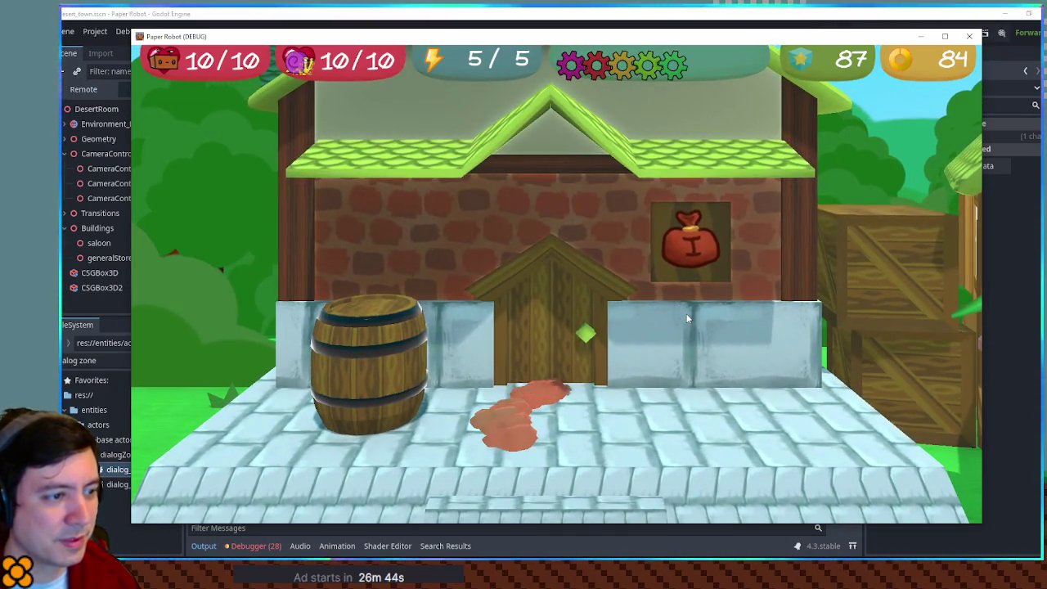
key("Up")
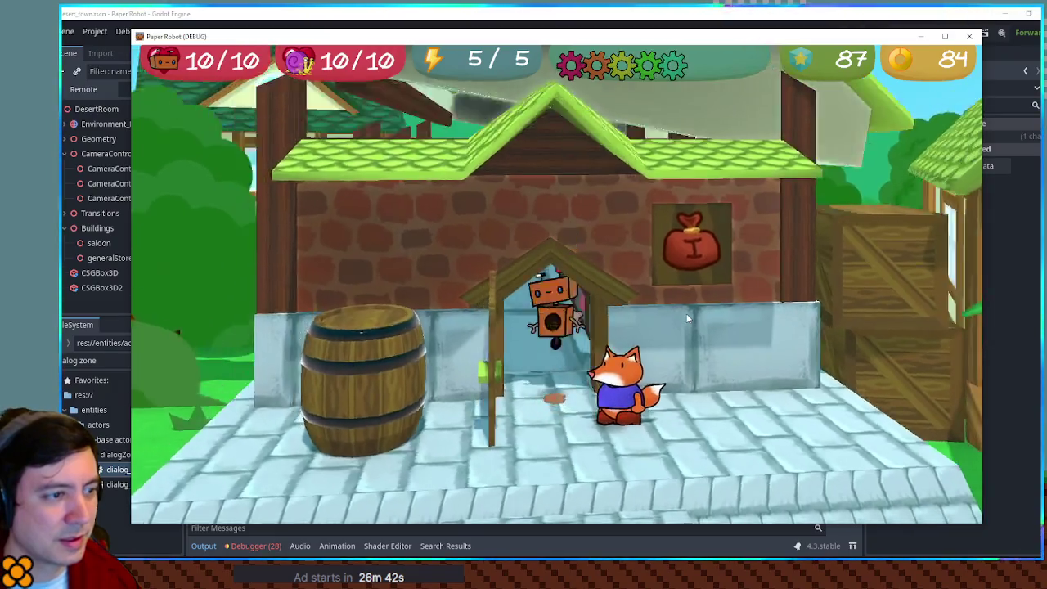
- Walk up to the shop counter, exit right past the frogs, and step into the river
key("Down")
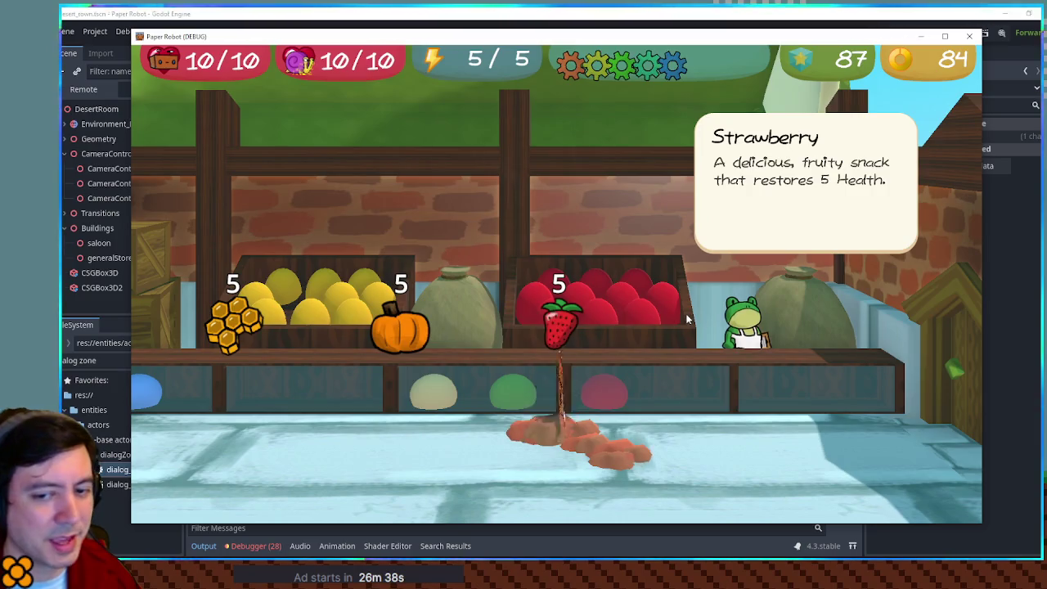
key("Right")
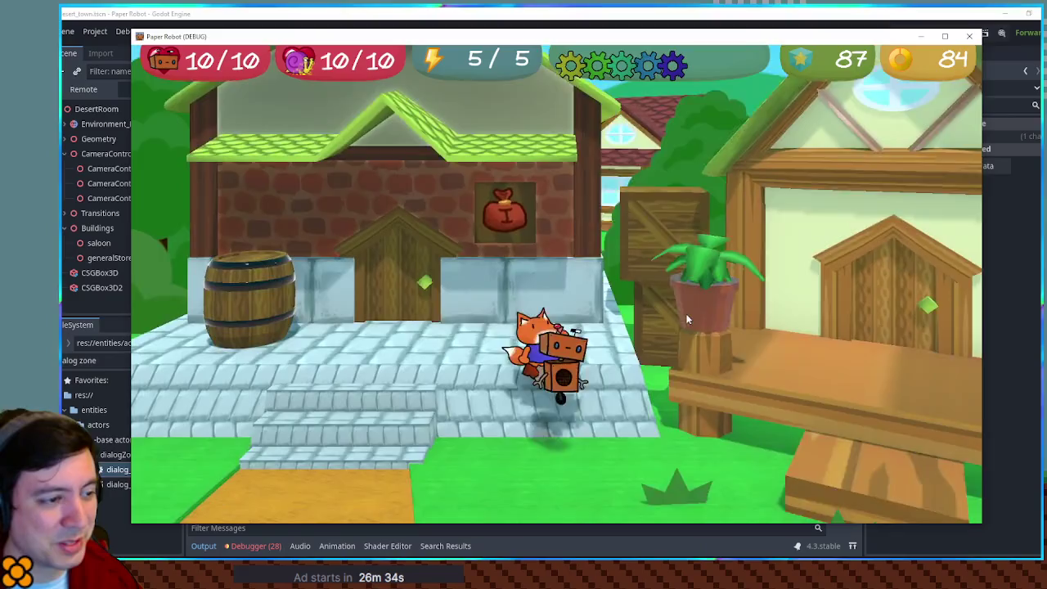
key("Right")
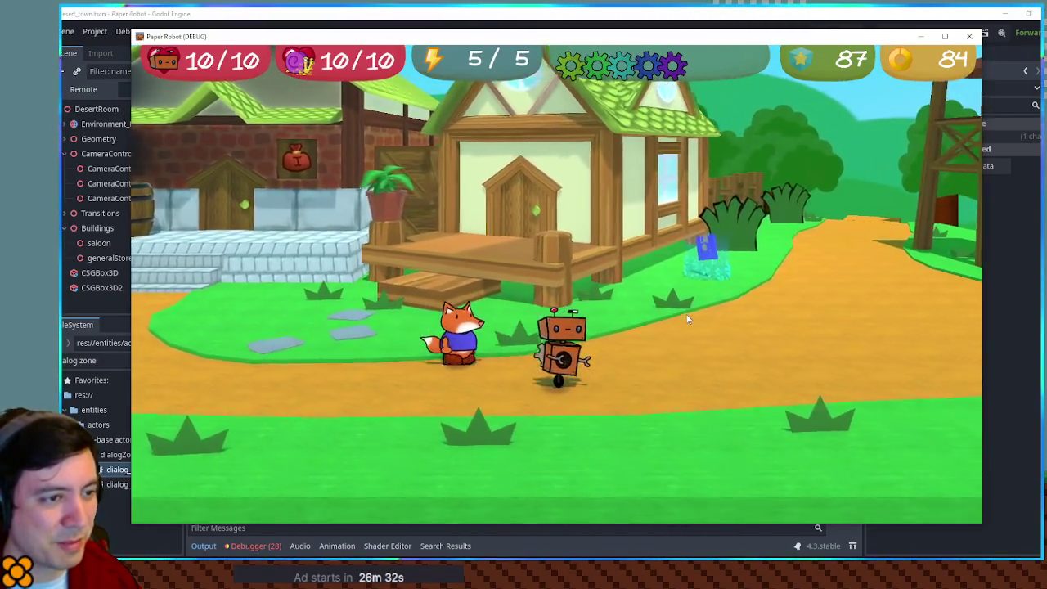
key("Right")
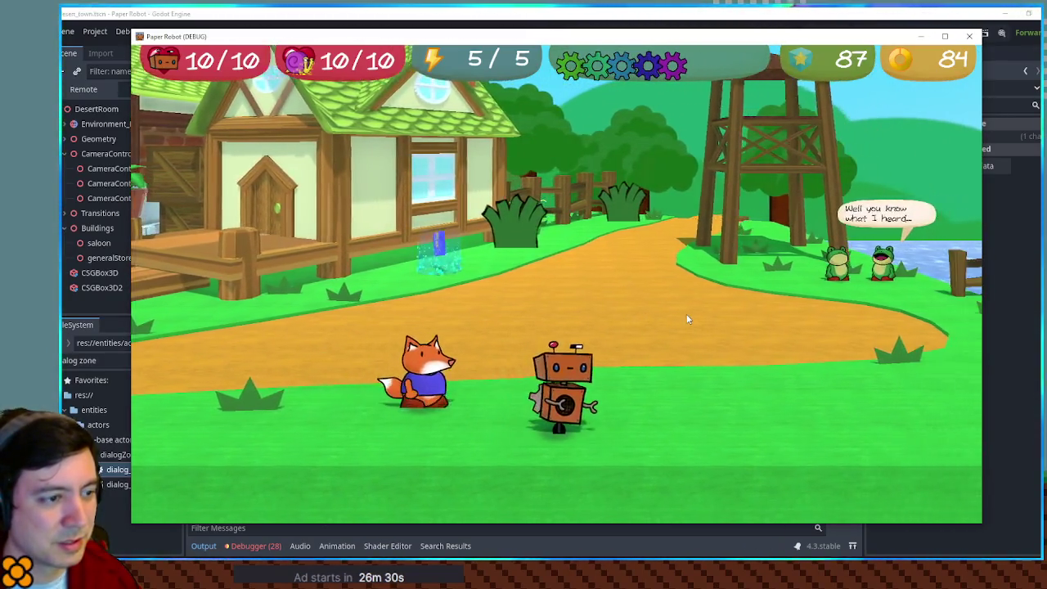
key("Right")
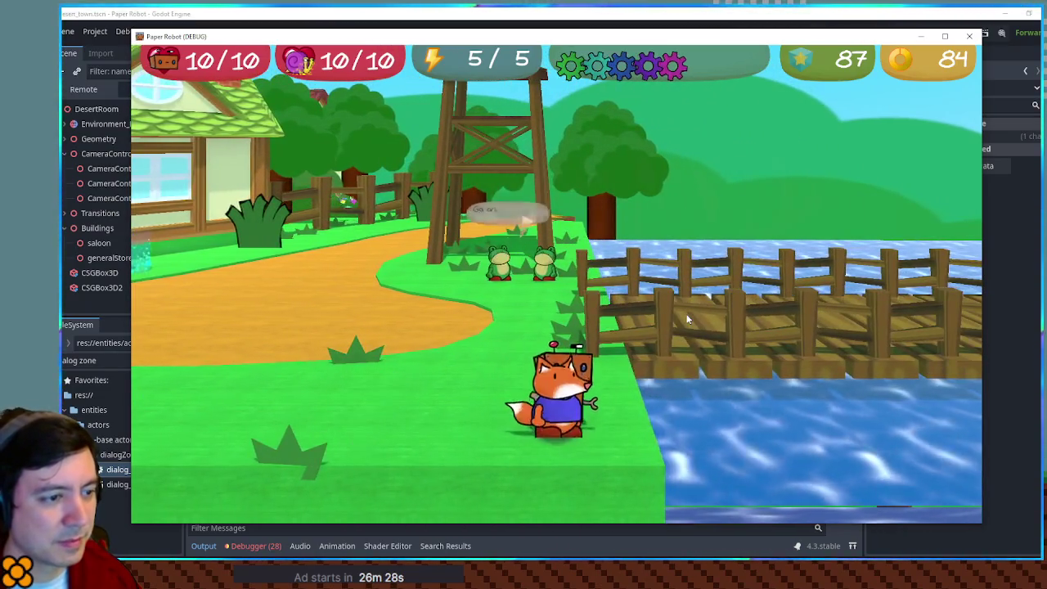
key("Right")
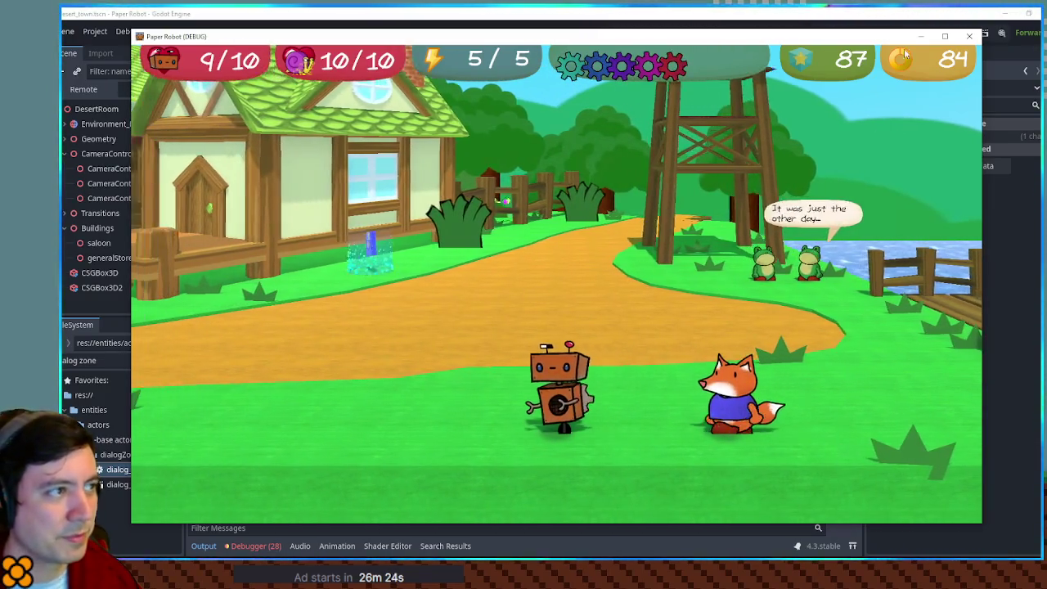
- Close the game window, check actor_base.gd, then save and relaunch with F5
left_click(966, 39)
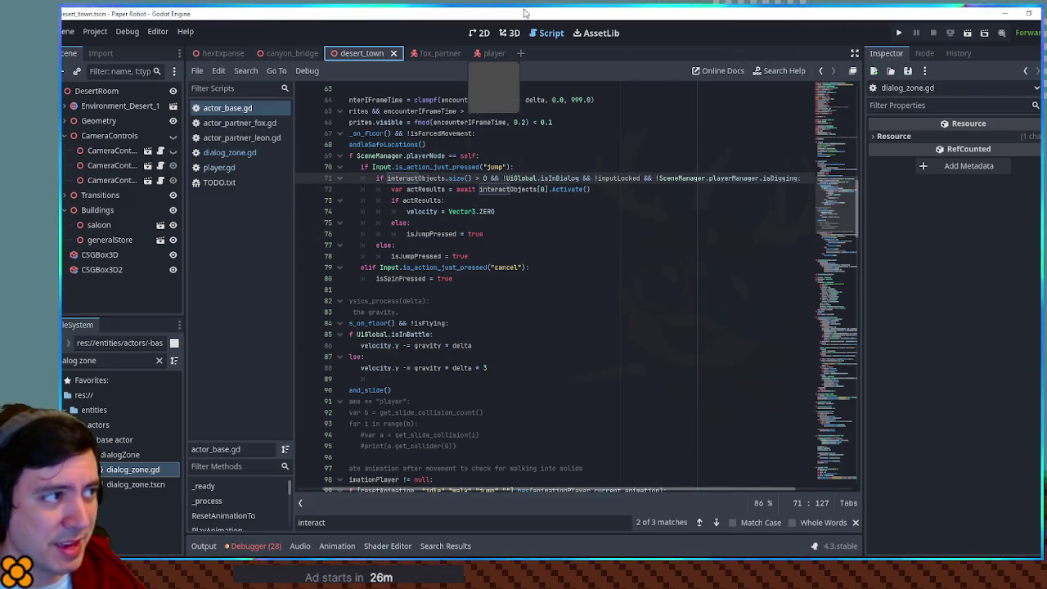
key("F5")
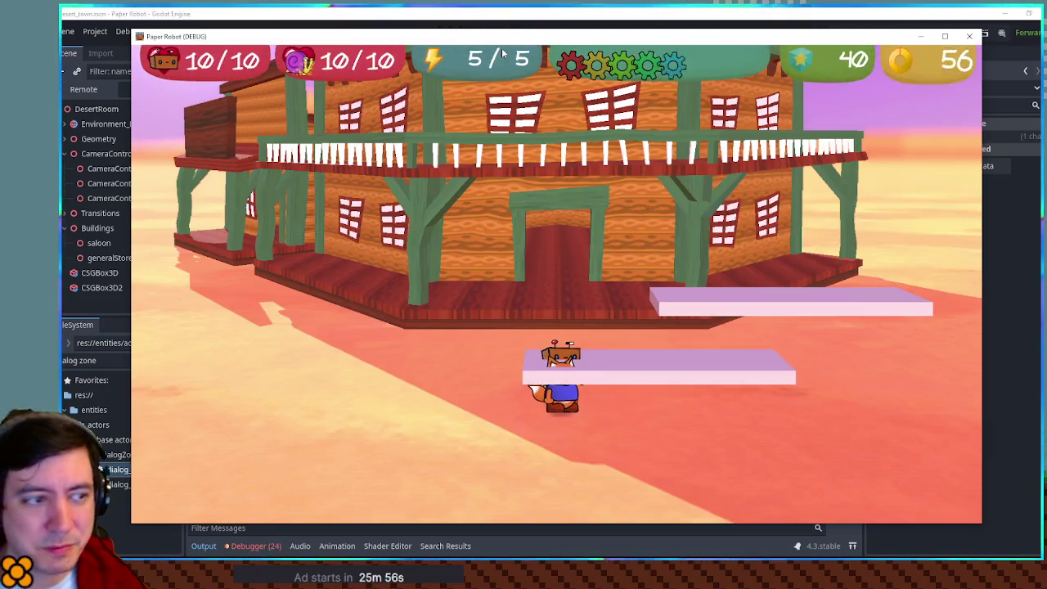
- Start the fox digging and burrow along the upper platform, resurfacing toward the saloon
key("w")
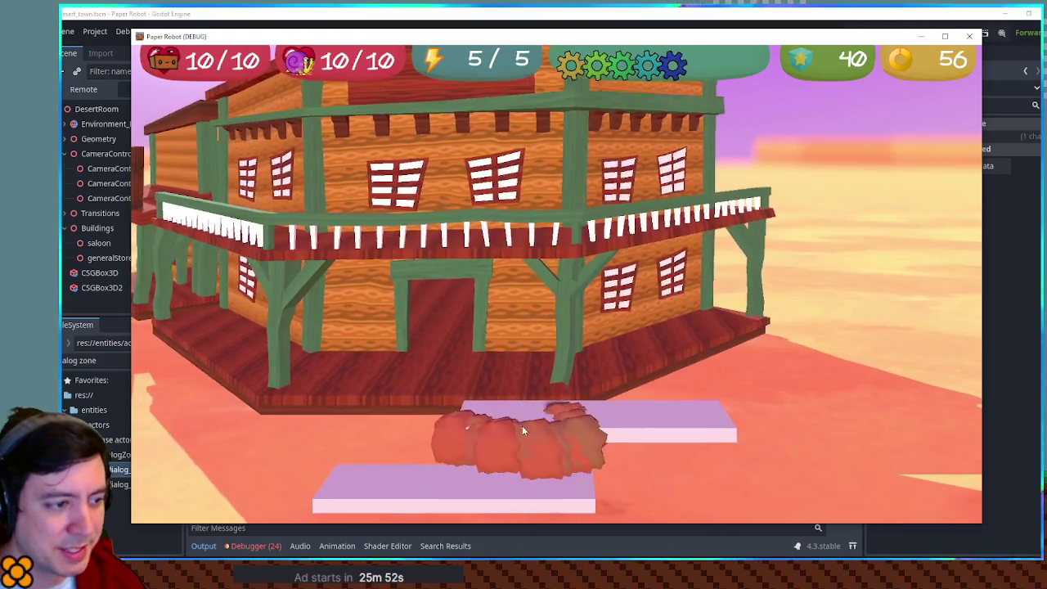
key("d")
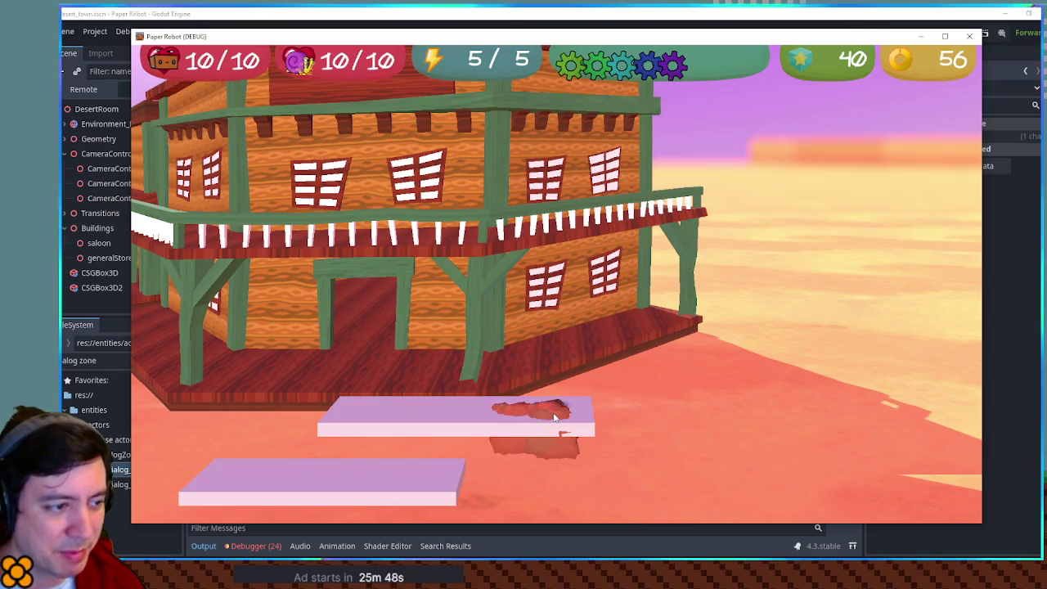
key("d")
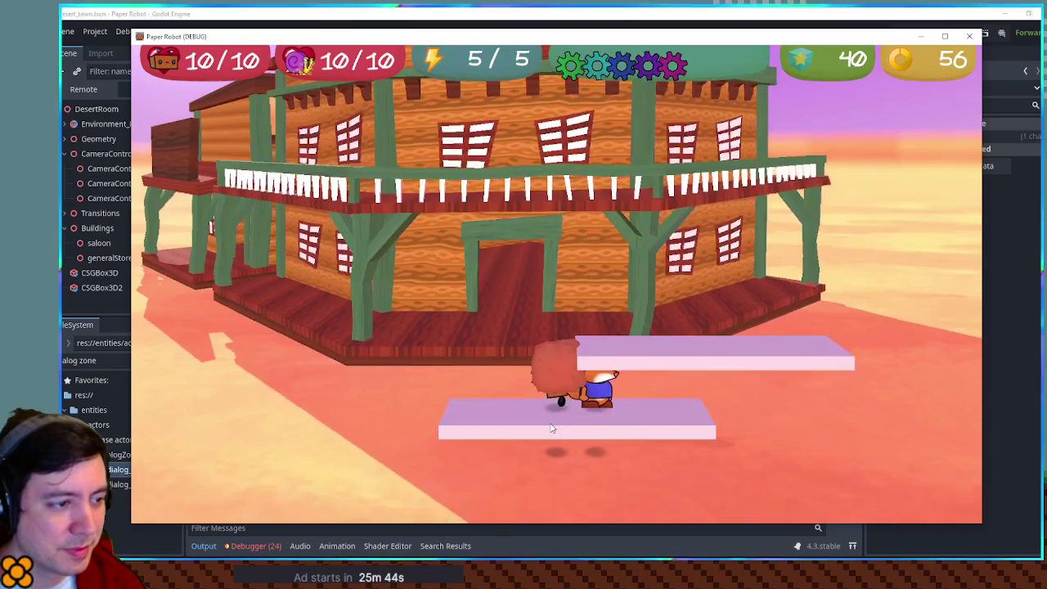
key("space")
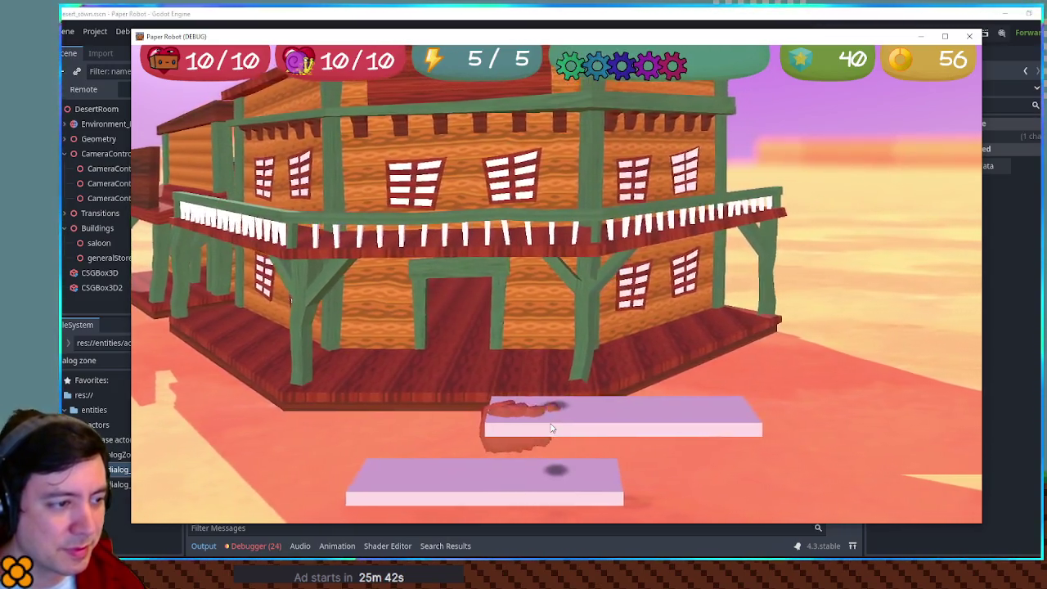
key("d")
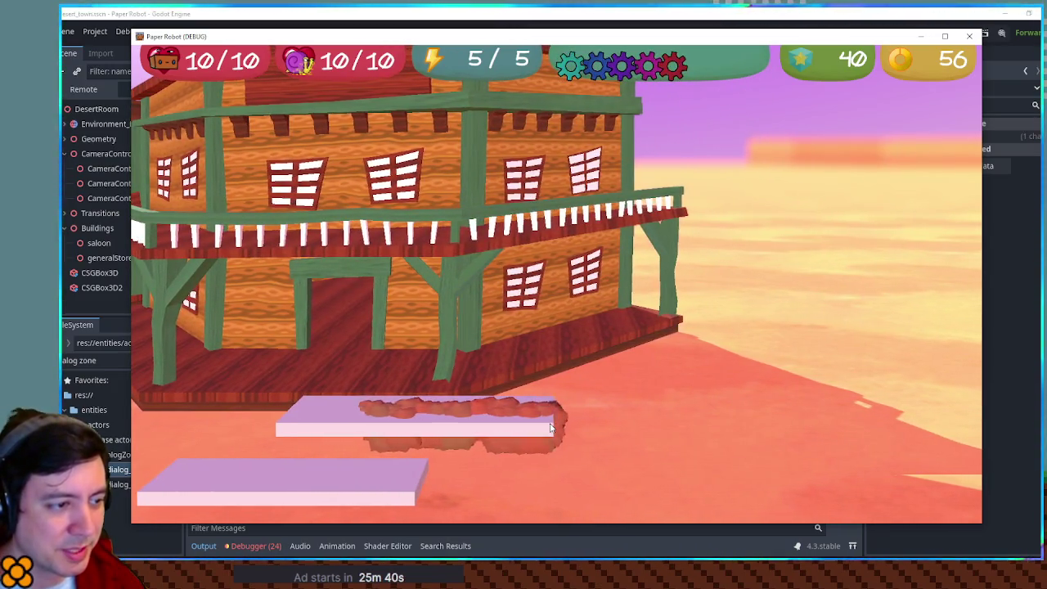
key("w")
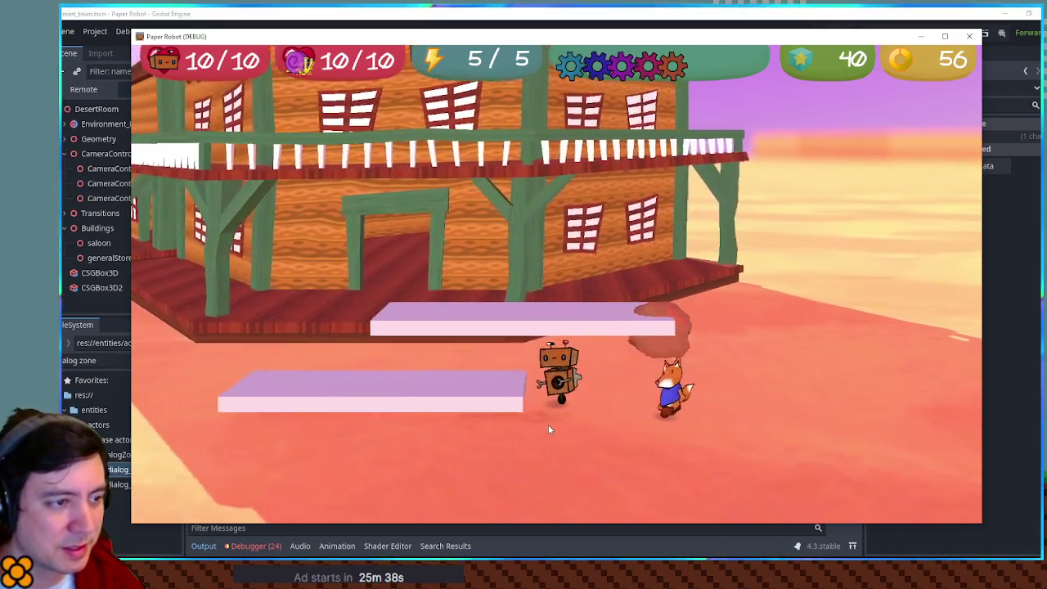
- Jump between the upper, lower and back platforms, burrowing left across each
key("s")
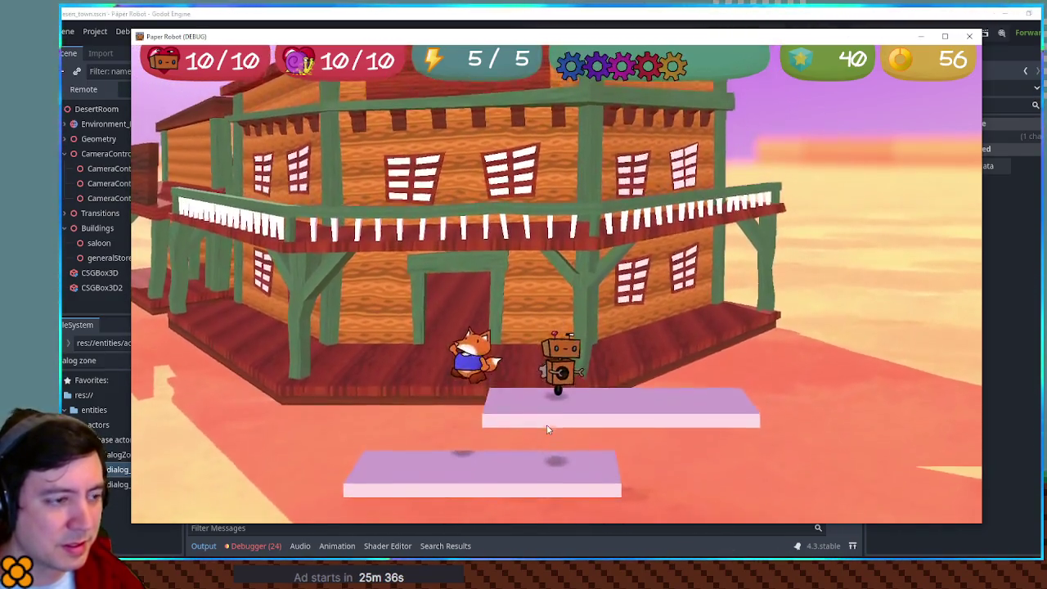
key("space")
key("a")
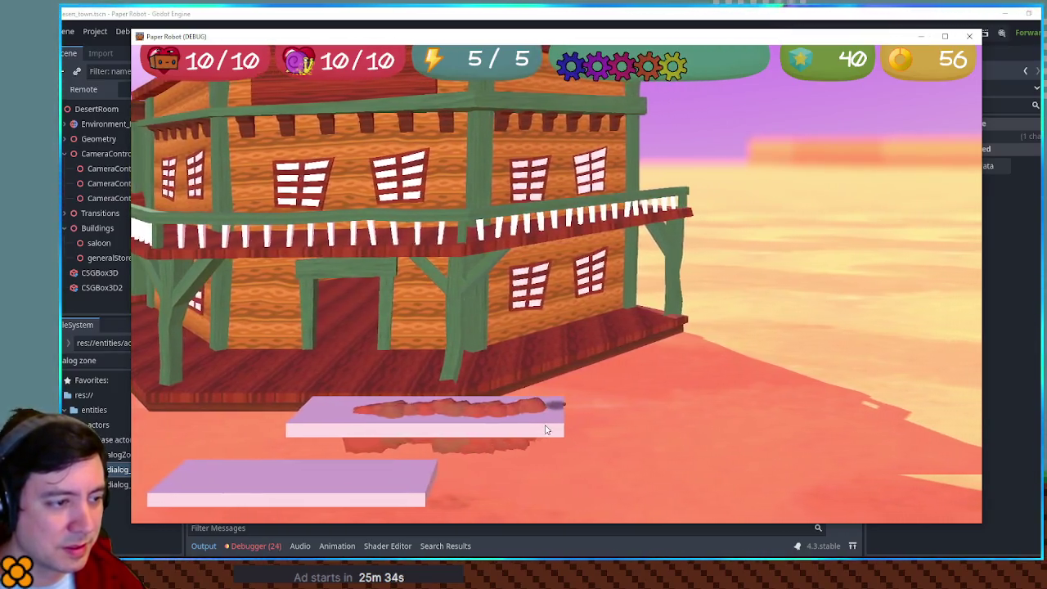
key("a")
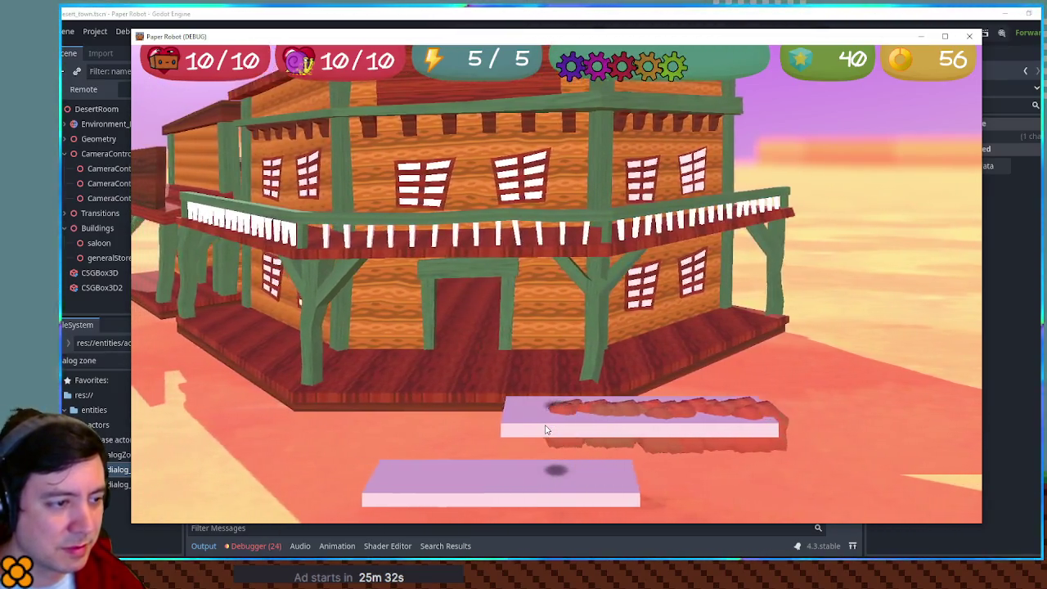
key("s")
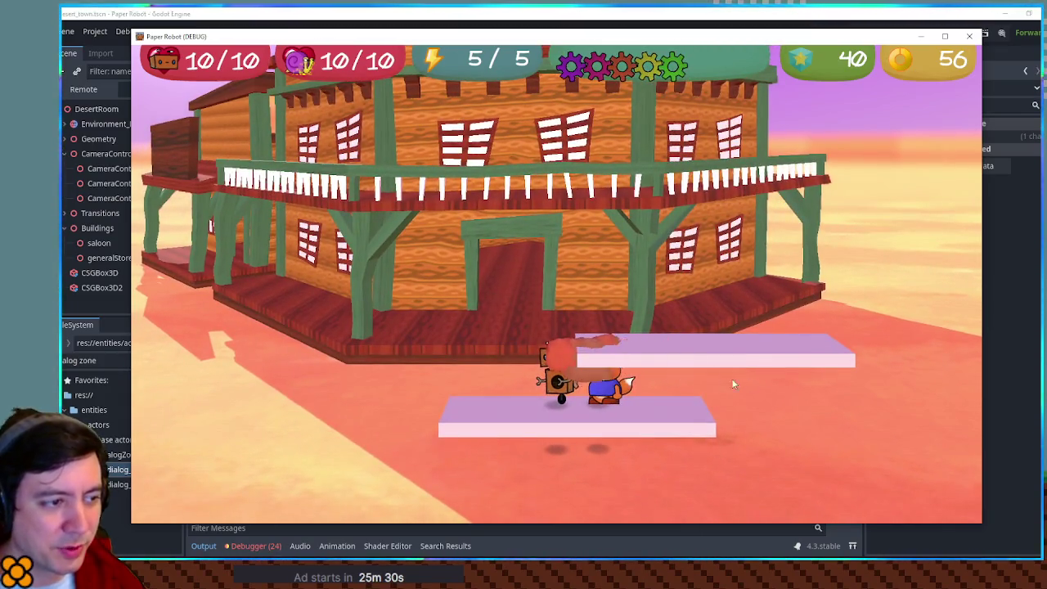
key("w")
key("space")
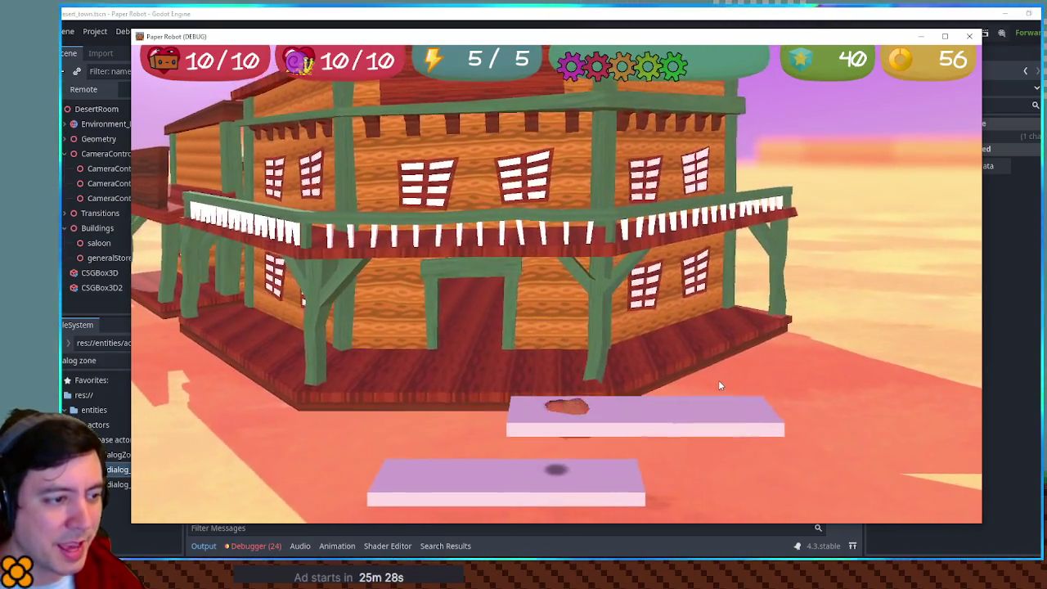
key("a")
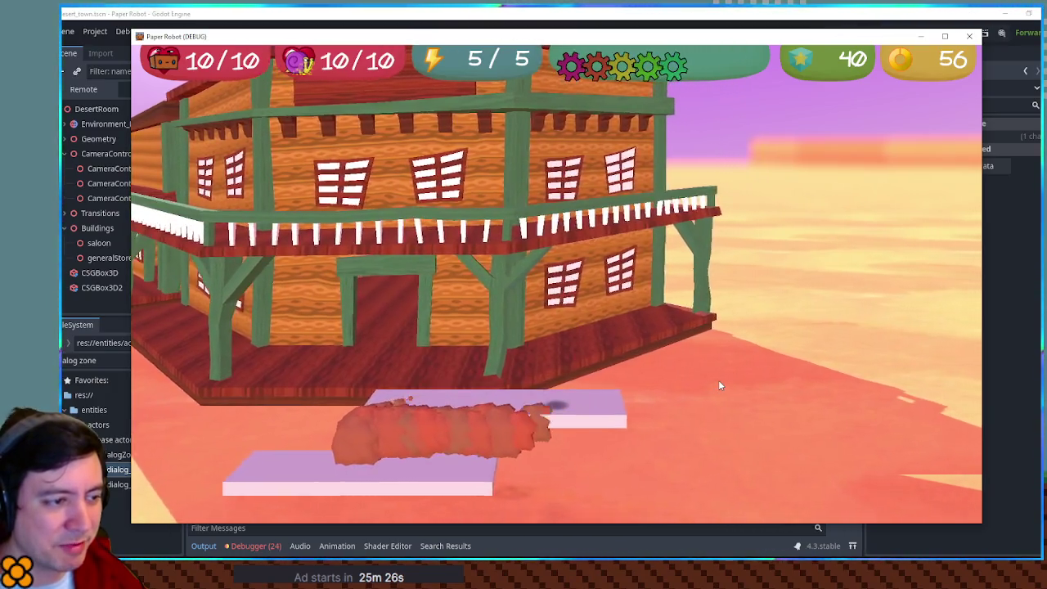
key("a")
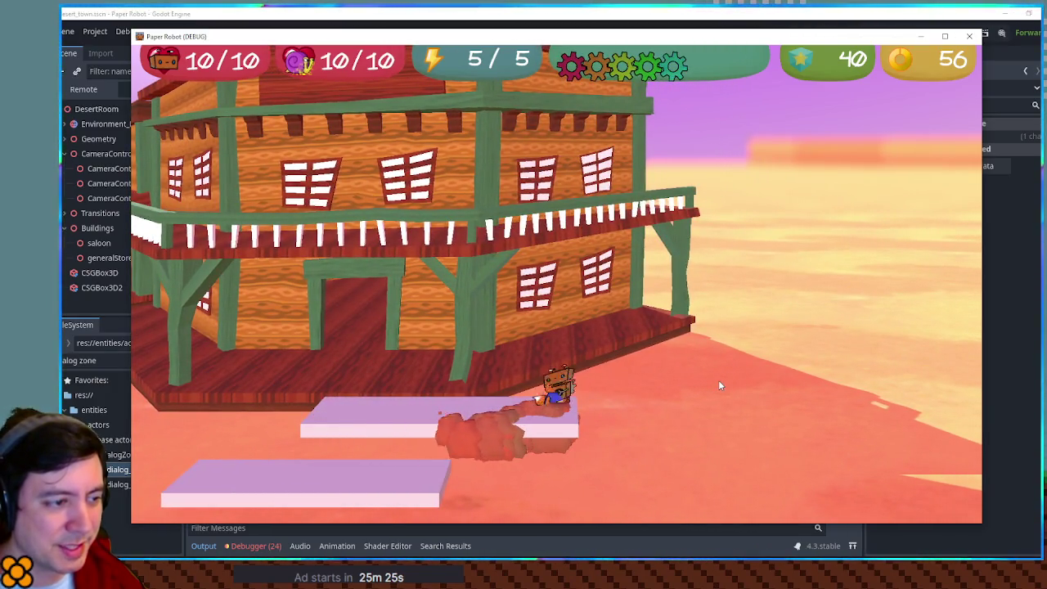
key("s")
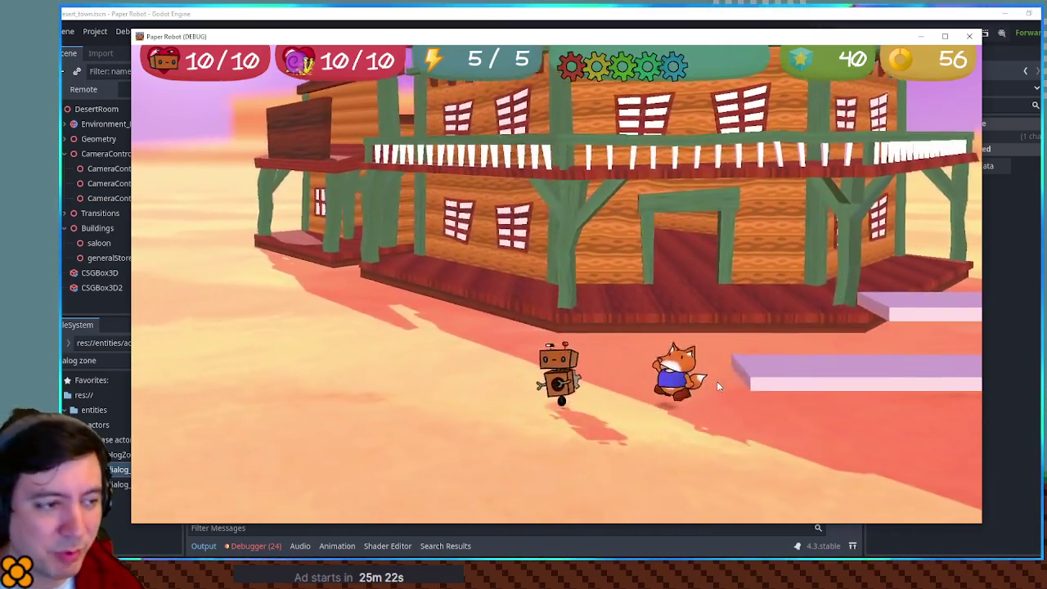
- Burrow through the ground in several directions, then resurface onto a floating platform
key("shift")
key("d")
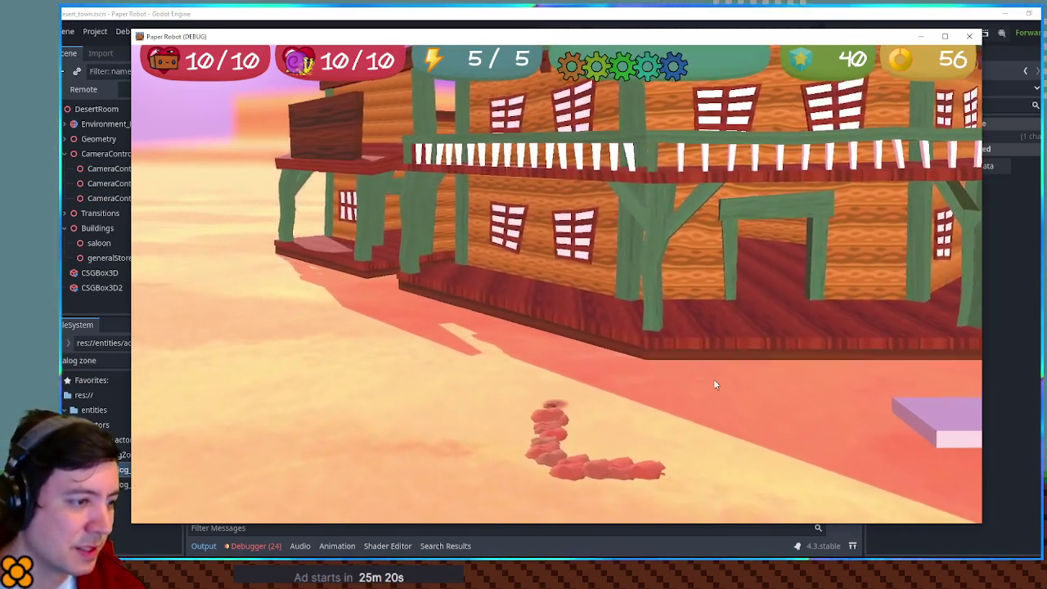
key("s")
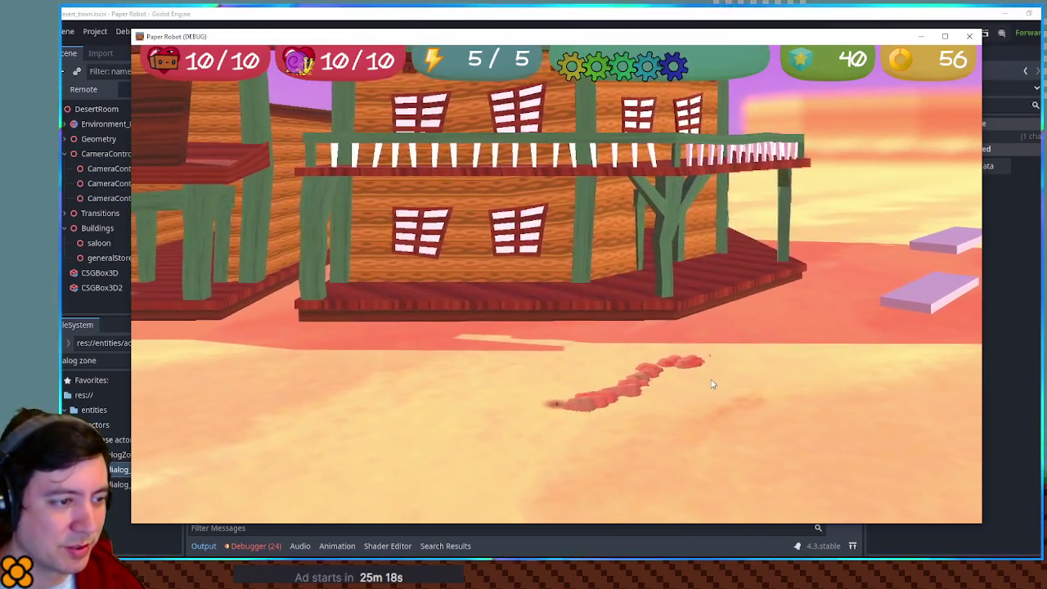
key("a")
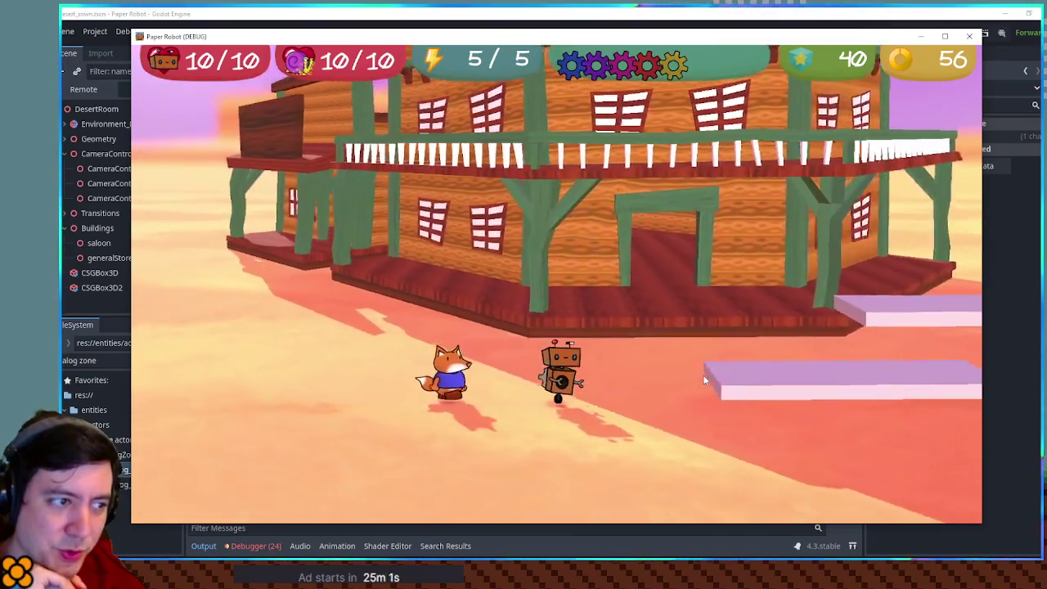
key("space")
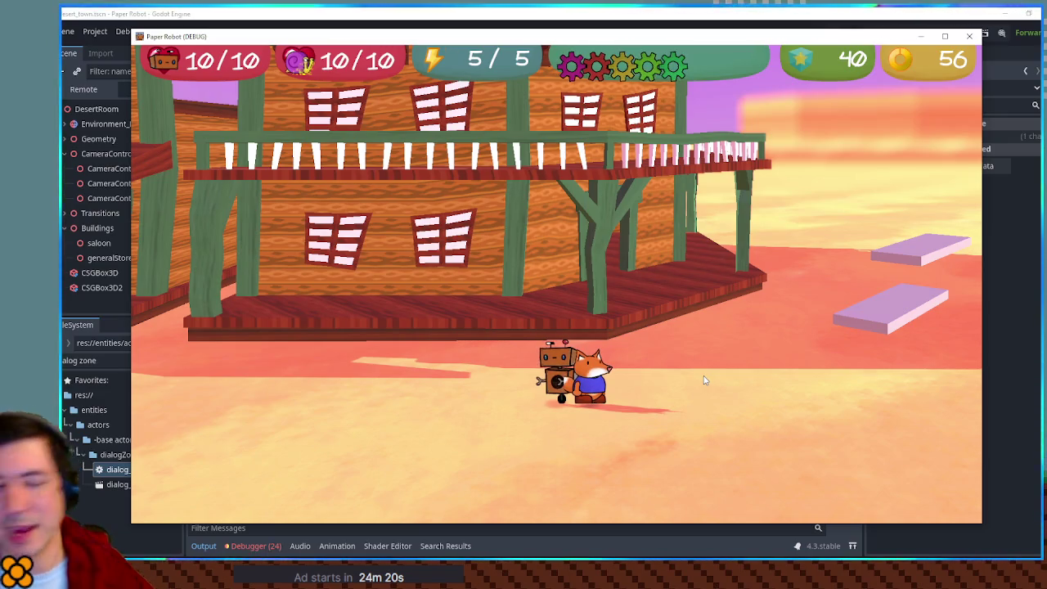
- Stop the game, open actor_partner_fox.gd, and add 'var digTimer = 0.0' below digHeight
left_click(971, 40)
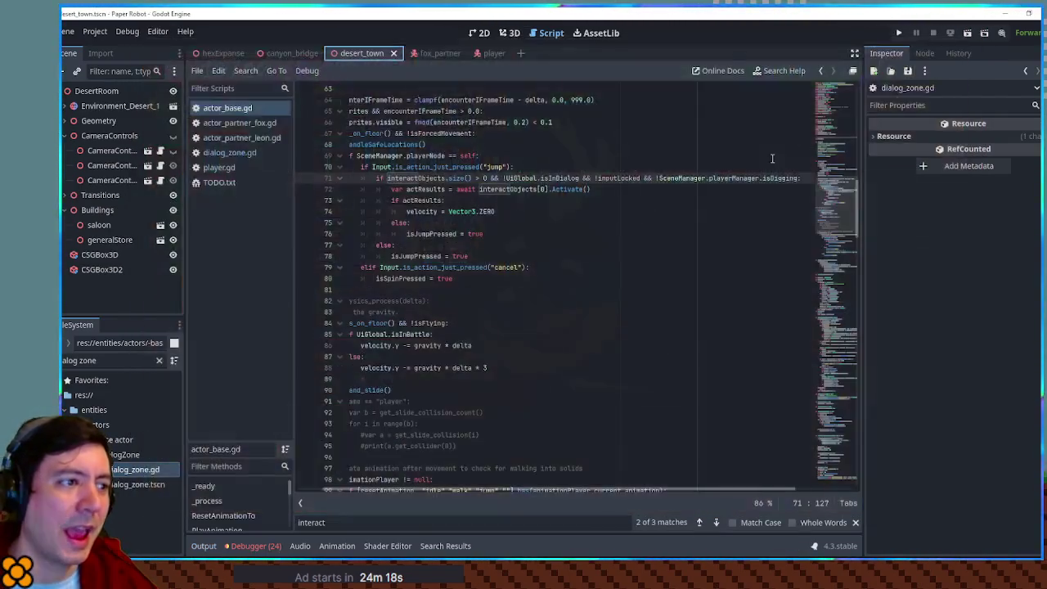
left_click(235, 123)
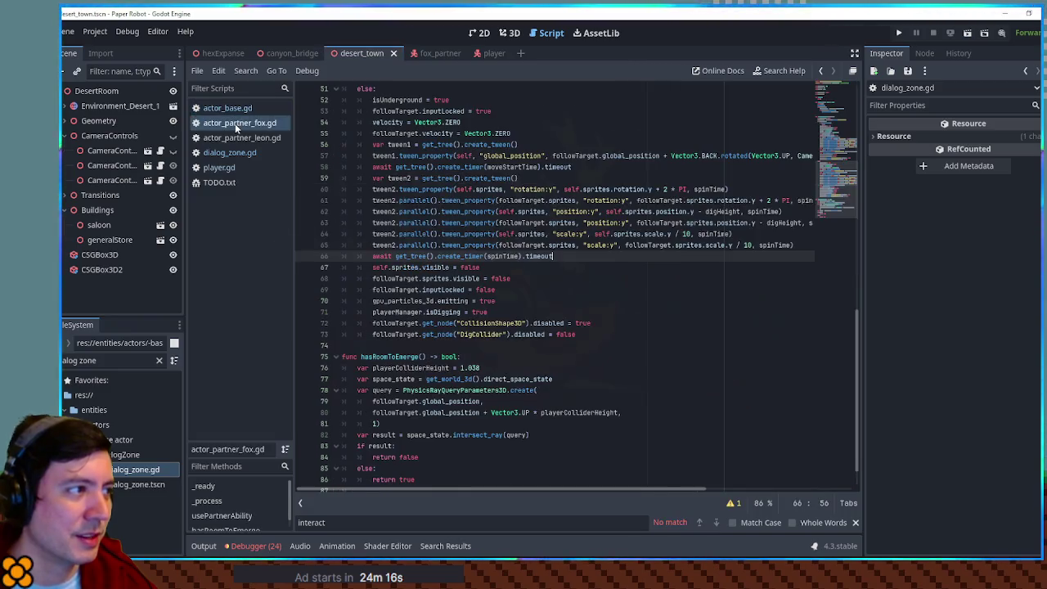
scroll(599, 226, "up", 1)
scroll(590, 228, "up", 10)
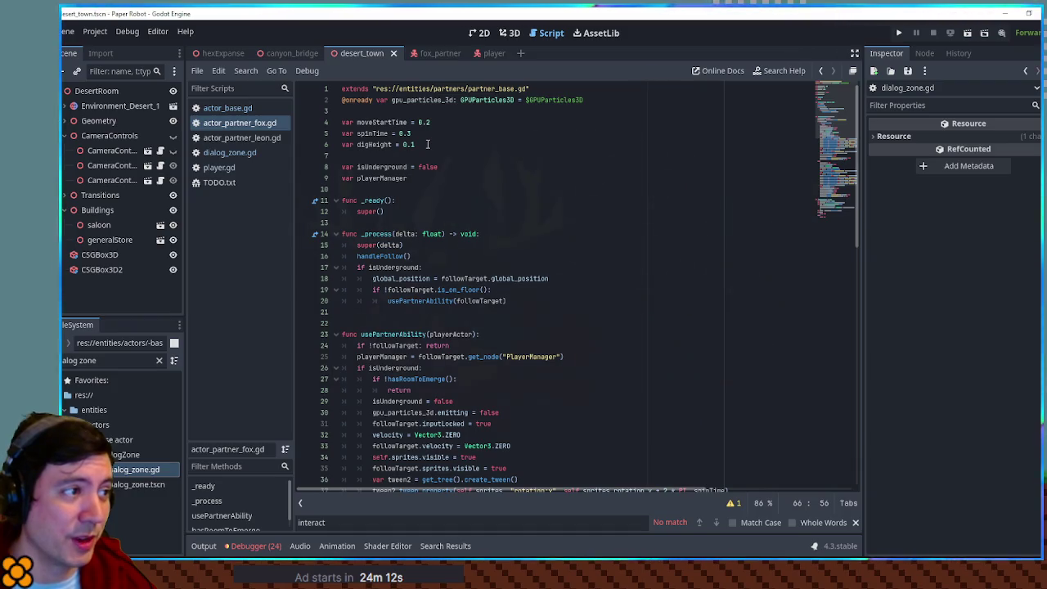
left_click(427, 144)
key("Return")
type("var digT")
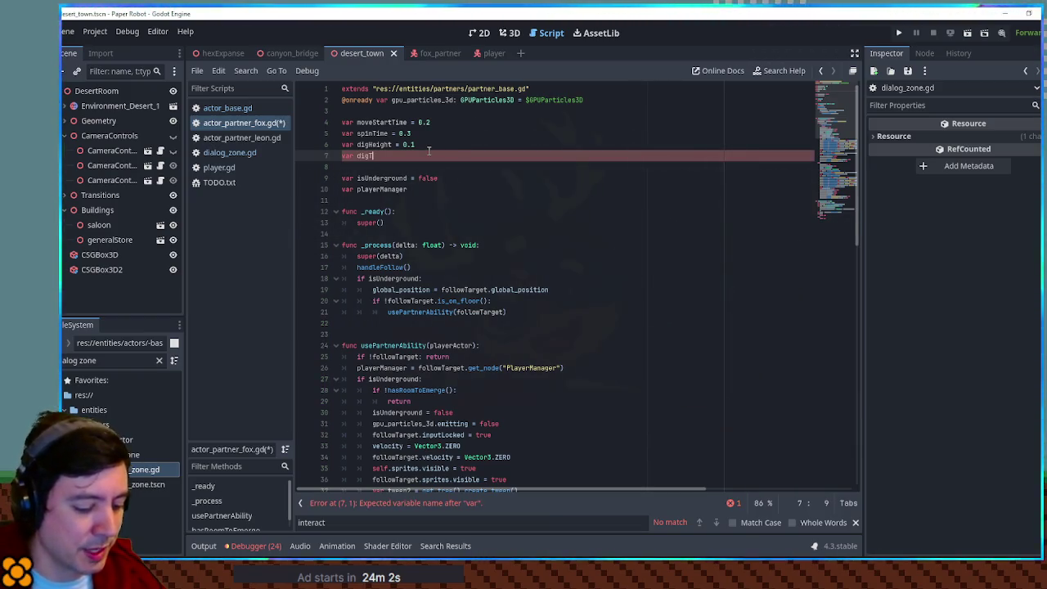
type("imer = 0.0")
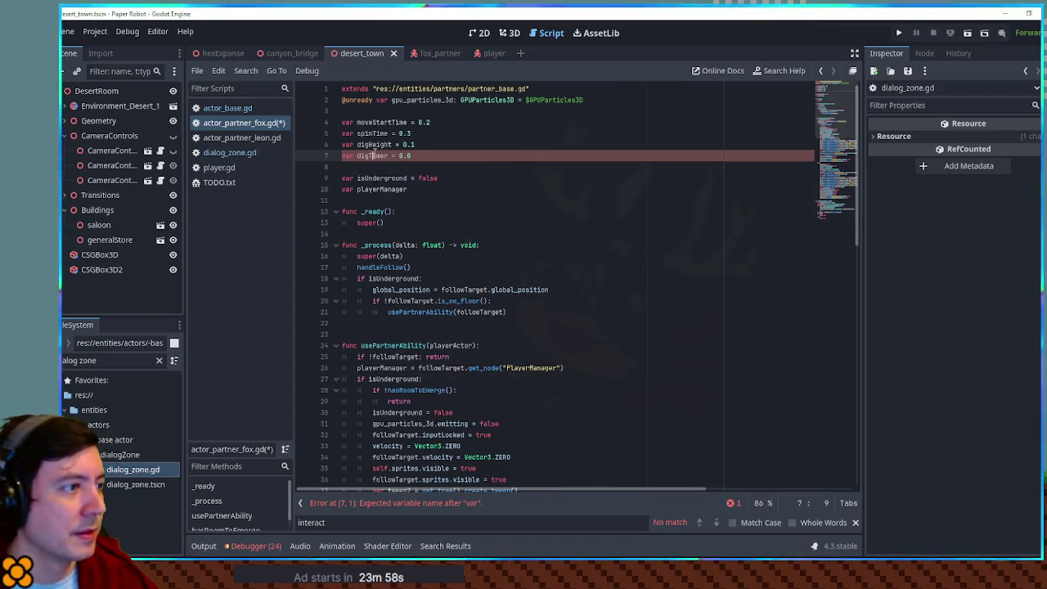
- Add 'digTimer = 4.0' at the end of the dig-start code
double_click(373, 155)
key("ctrl+c")
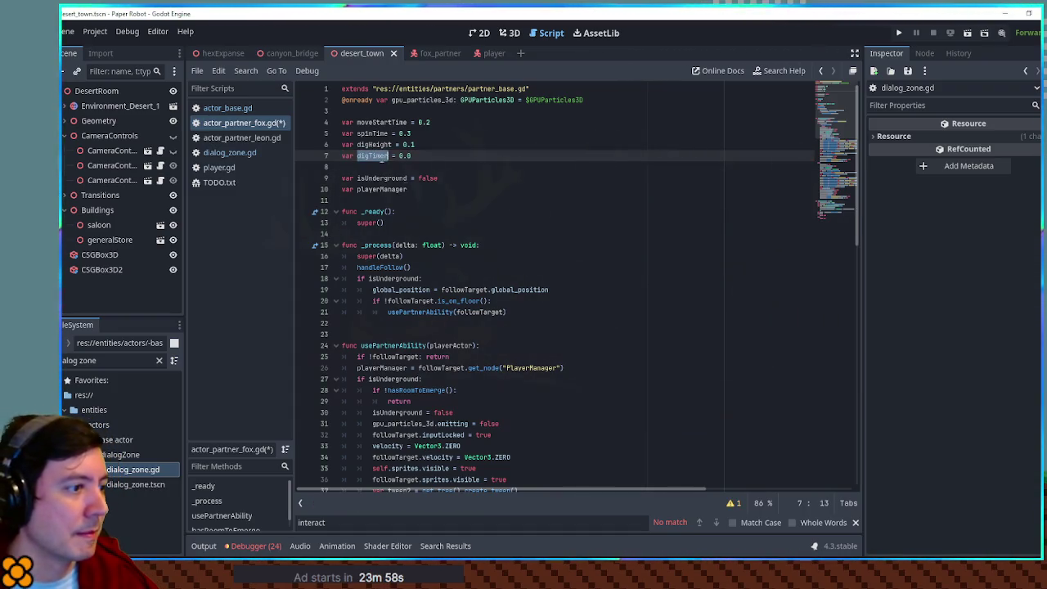
scroll(796, 164, "down", 15)
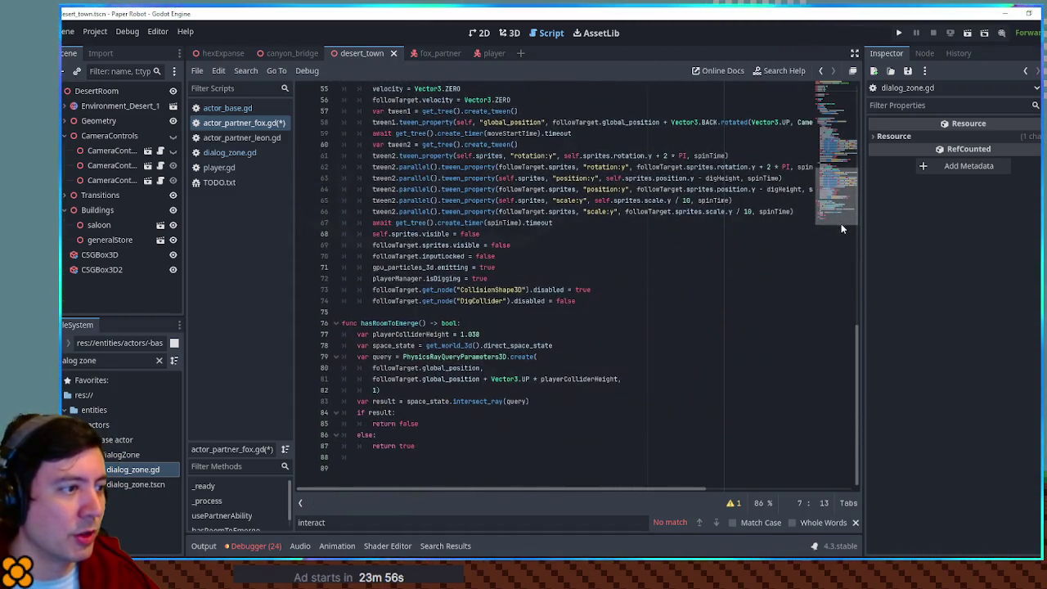
left_click(593, 302)
key("Return")
key("ctrl+v")
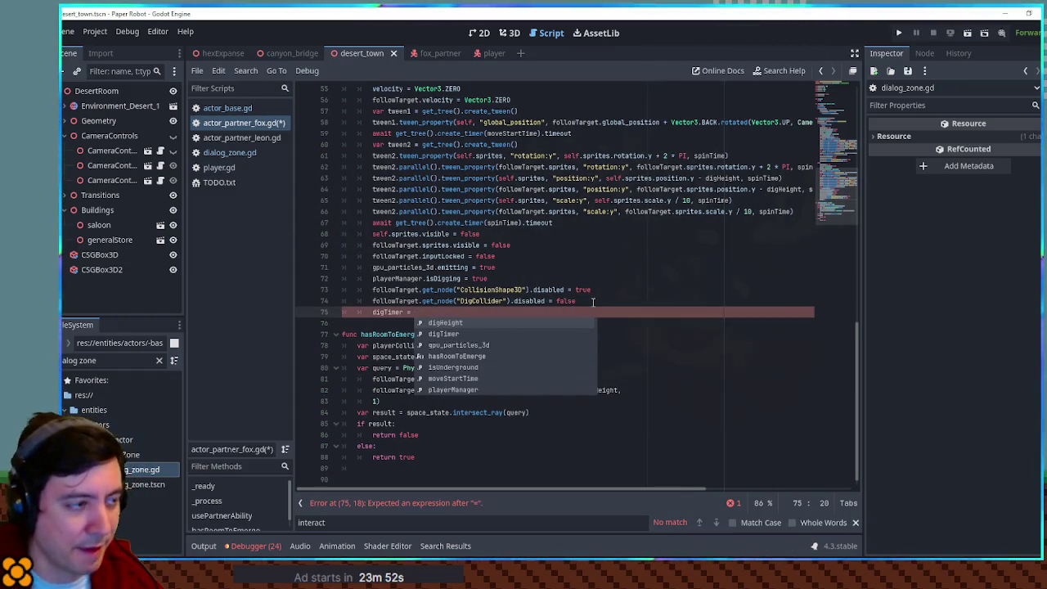
type("4.0")
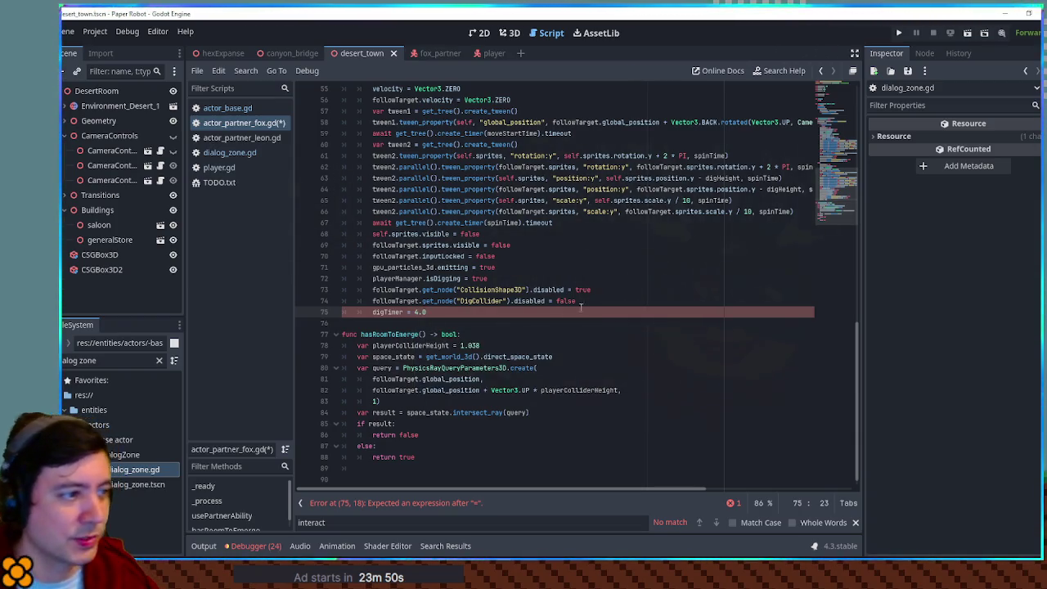
key("ctrl+z")
scroll(442, 287, "up", 12)
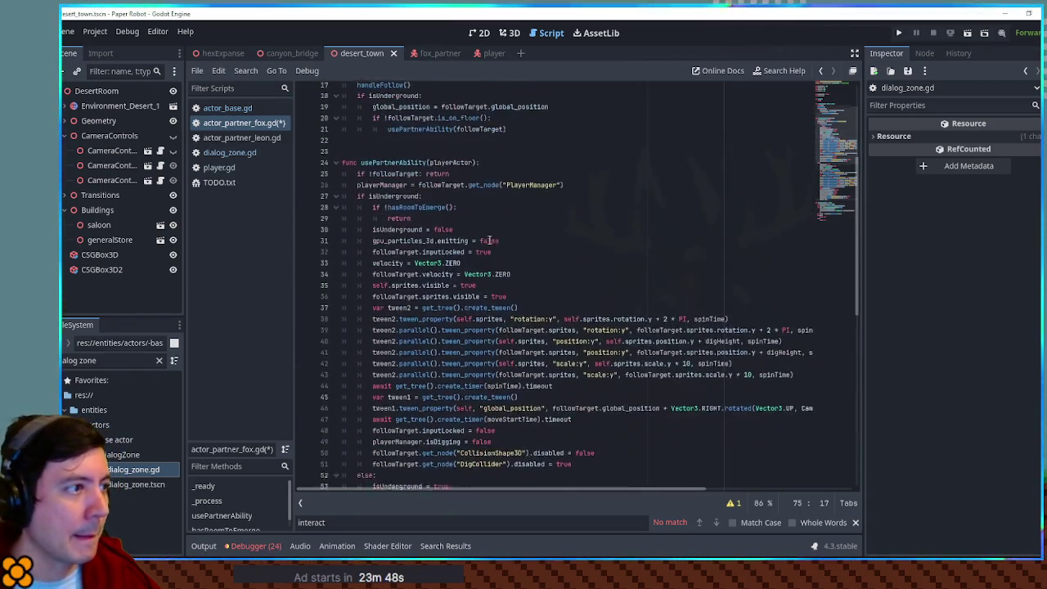
scroll(492, 259, "up", 3)
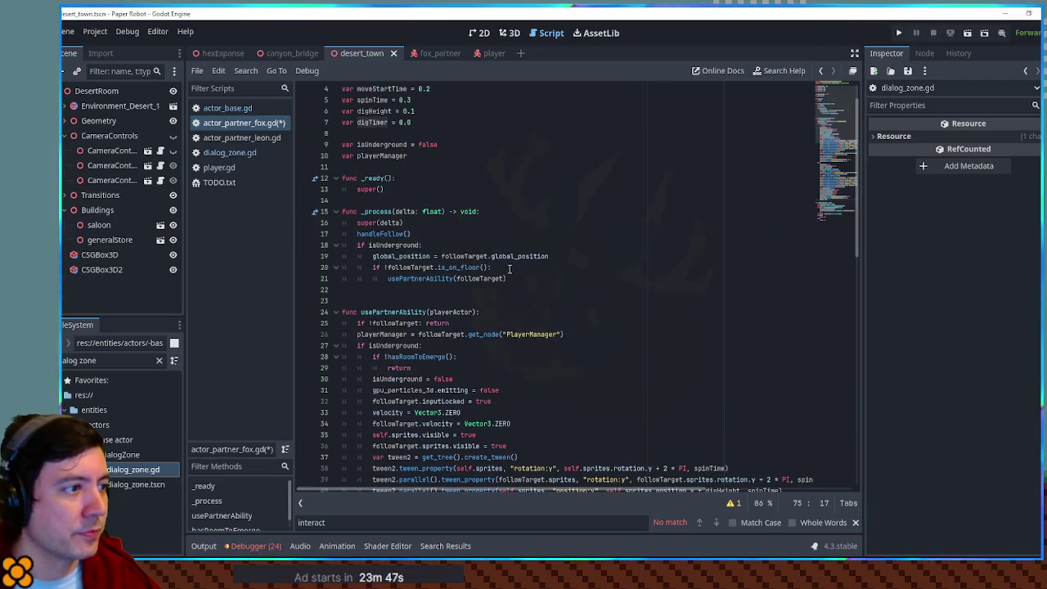
left_click(448, 233)
- Under handleFollow(), count digTimer down to 0 with move_toward(digTimer, 0, delta)
key("Return")
type("digTimer ")
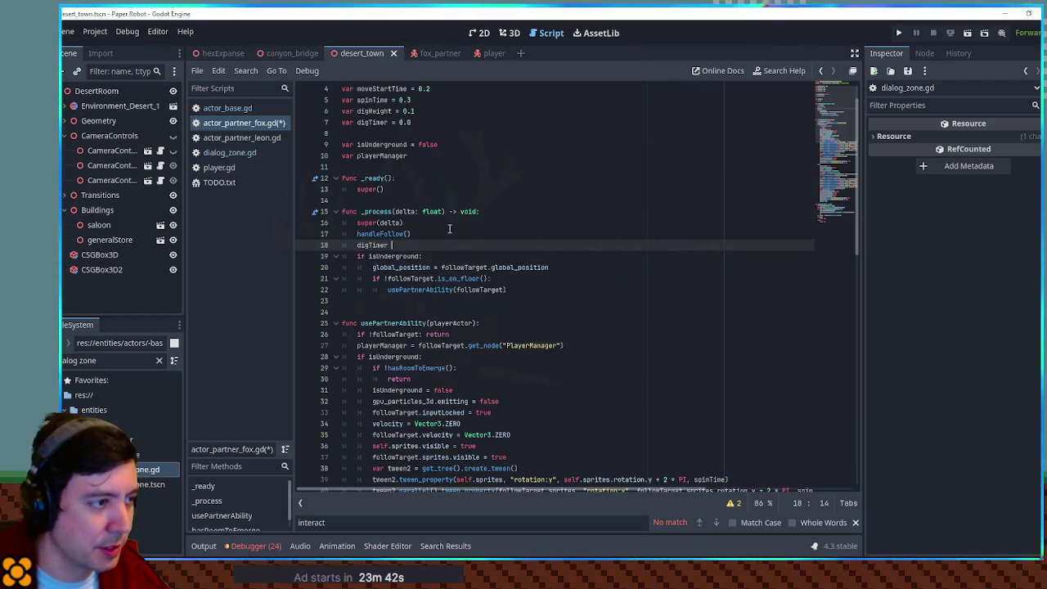
type("= digTimer.mo")
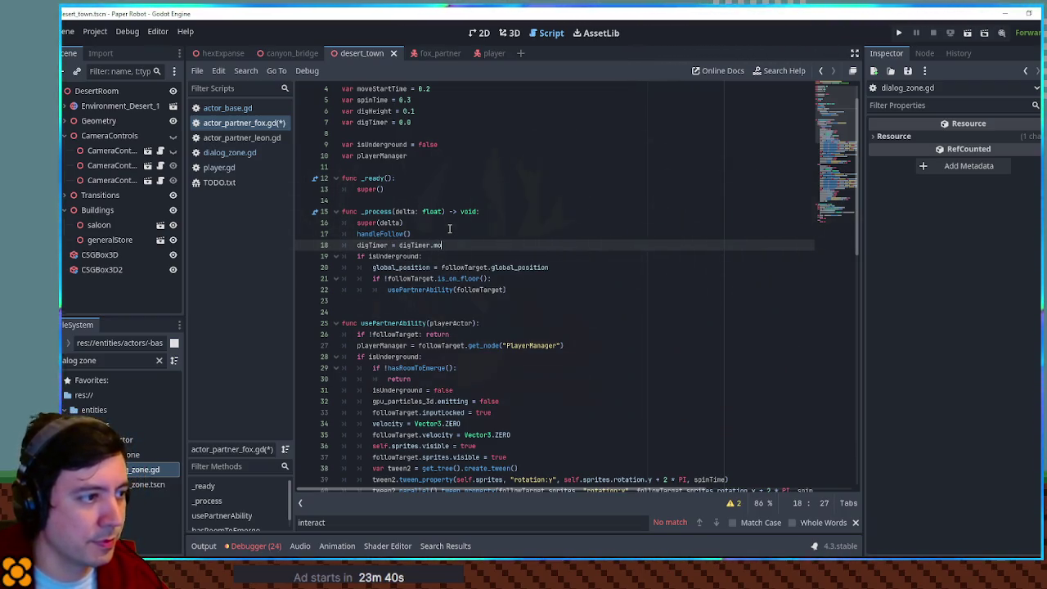
type("e_to")
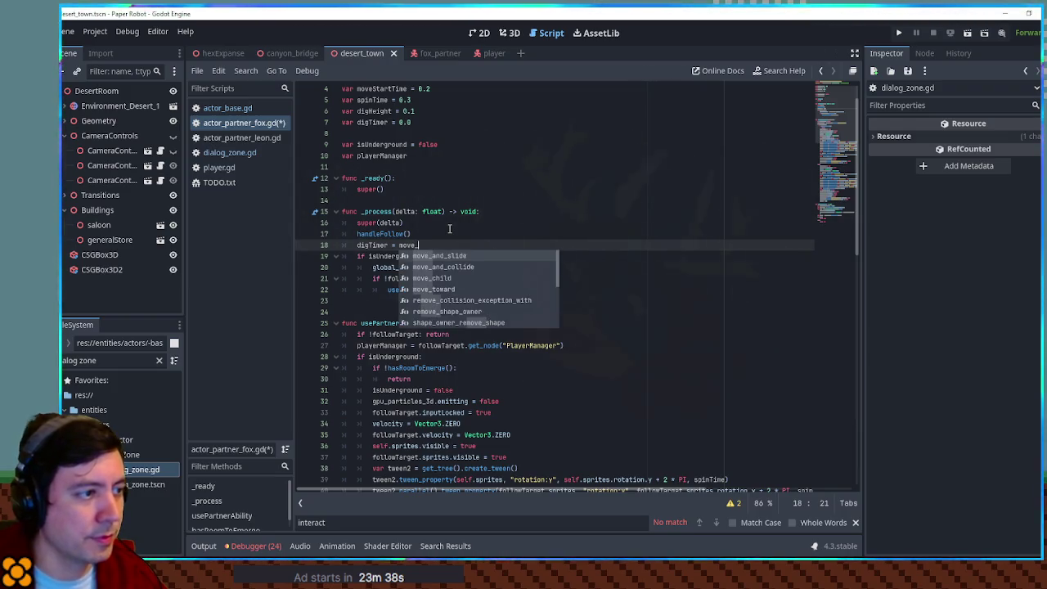
key("Return")
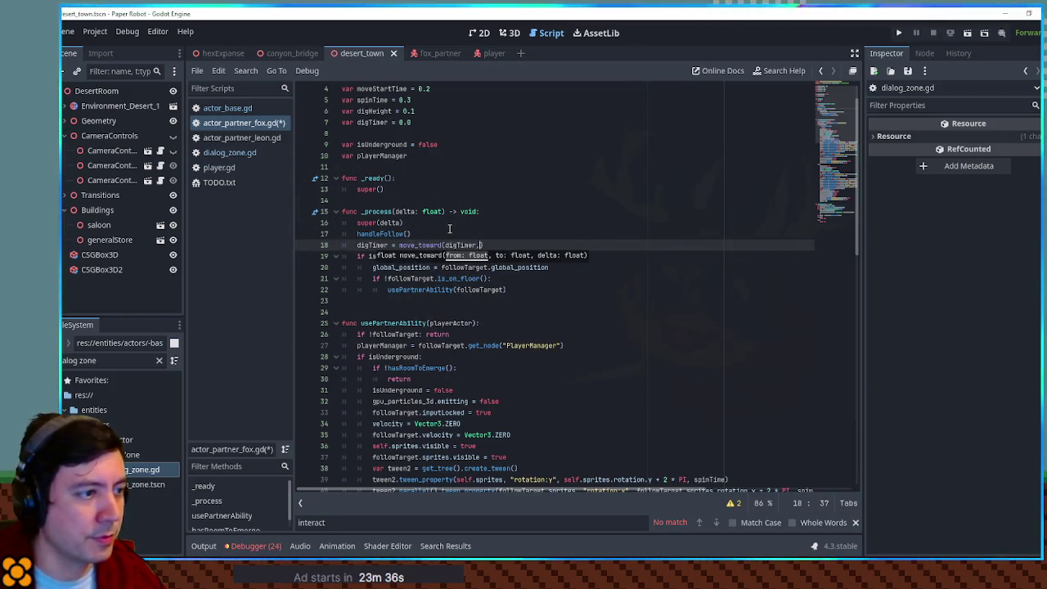
type(" 0.0, del")
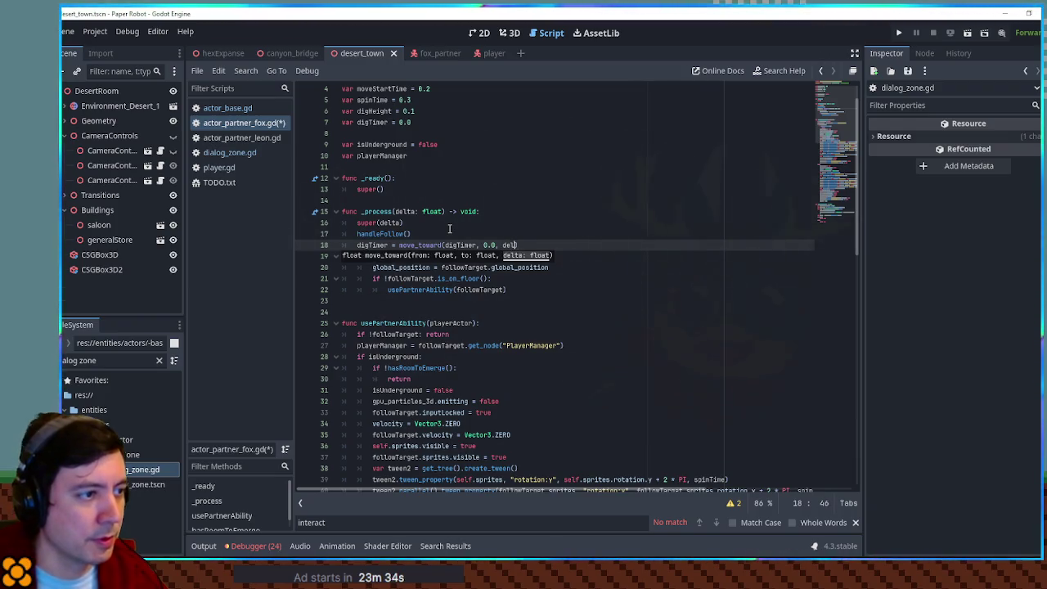
type("ta")
double_click(373, 245)
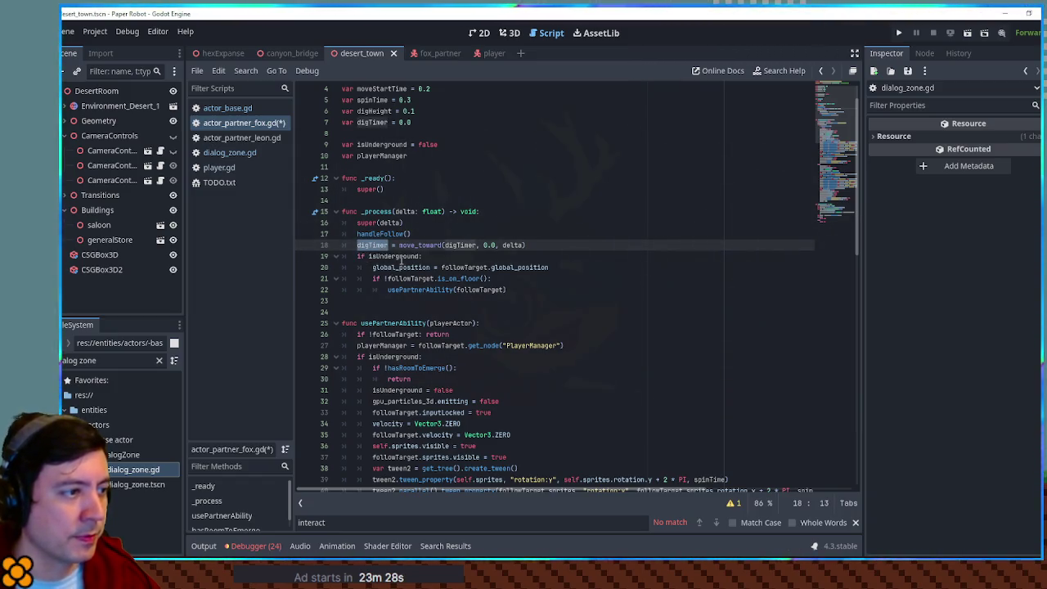
- Add 'elif digTimer <= 0.0:' calling usePartnerAbility(followTarget), then save the script
left_click(512, 288)
key("Return")
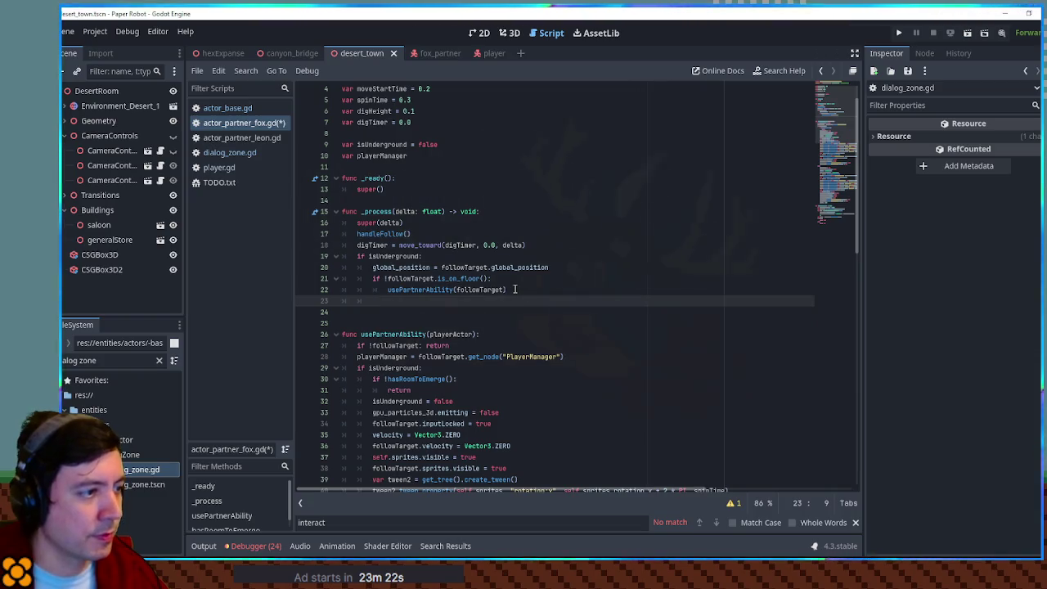
type("digTimer <= 0.0")
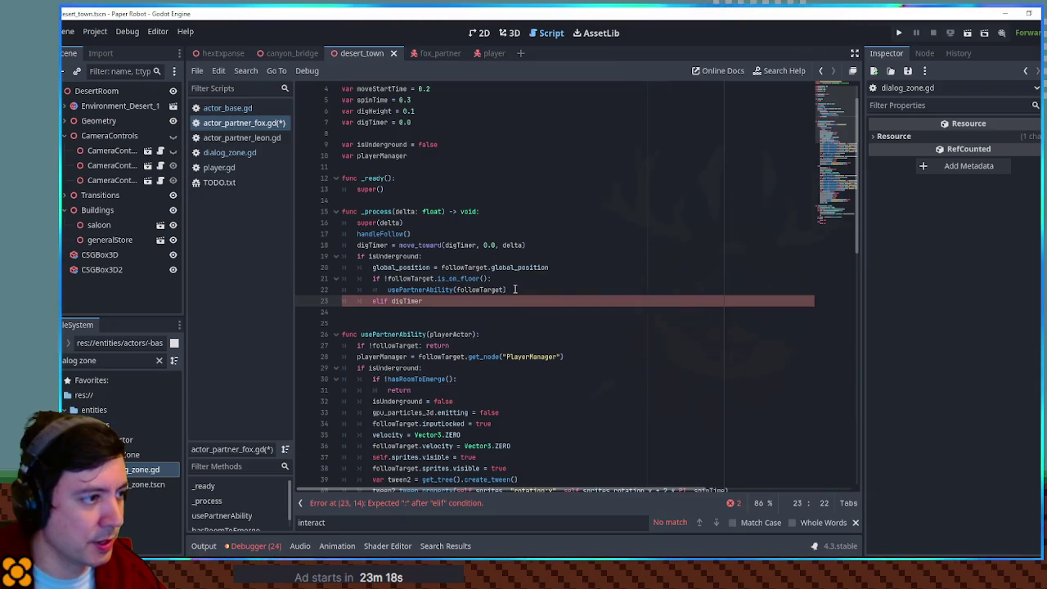
type(":")
key("Return")
left_click(514, 289)
key("shift+Home")
key("ctrl+c")
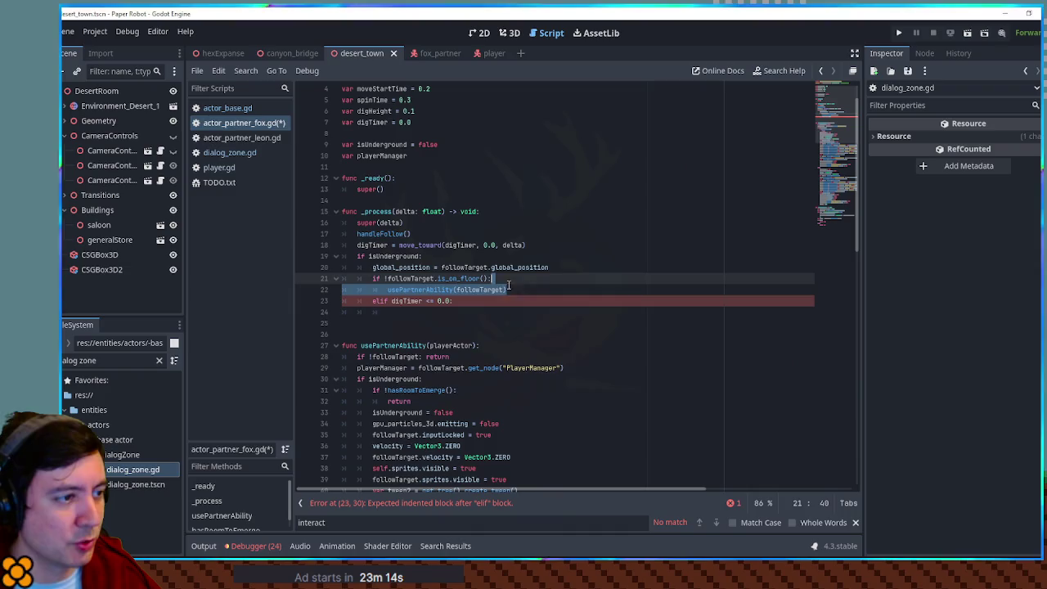
key("Down")
key("Down")
key("ctrl+v")
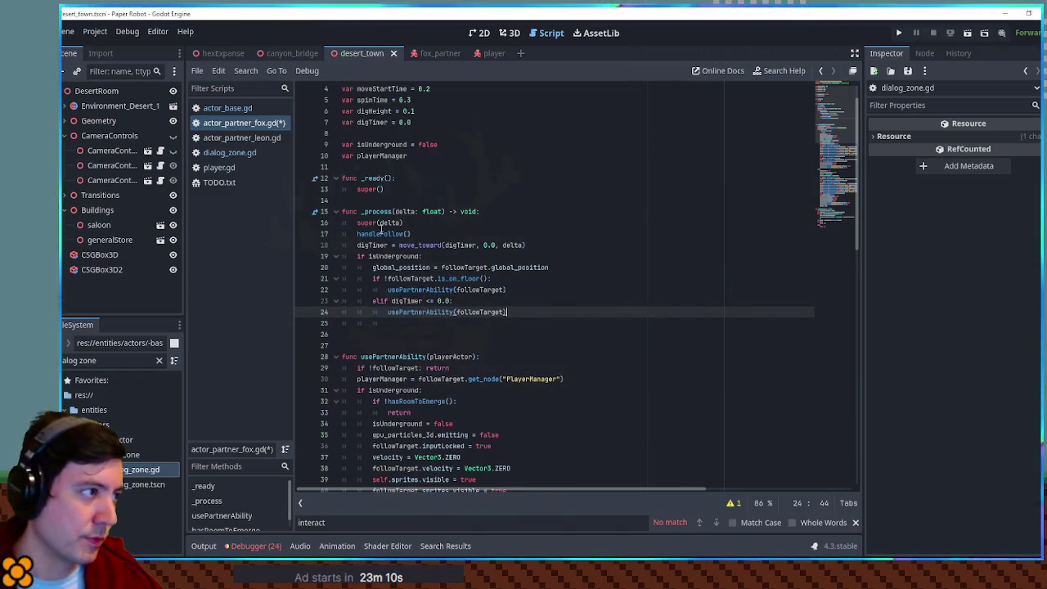
key("ctrl+s")
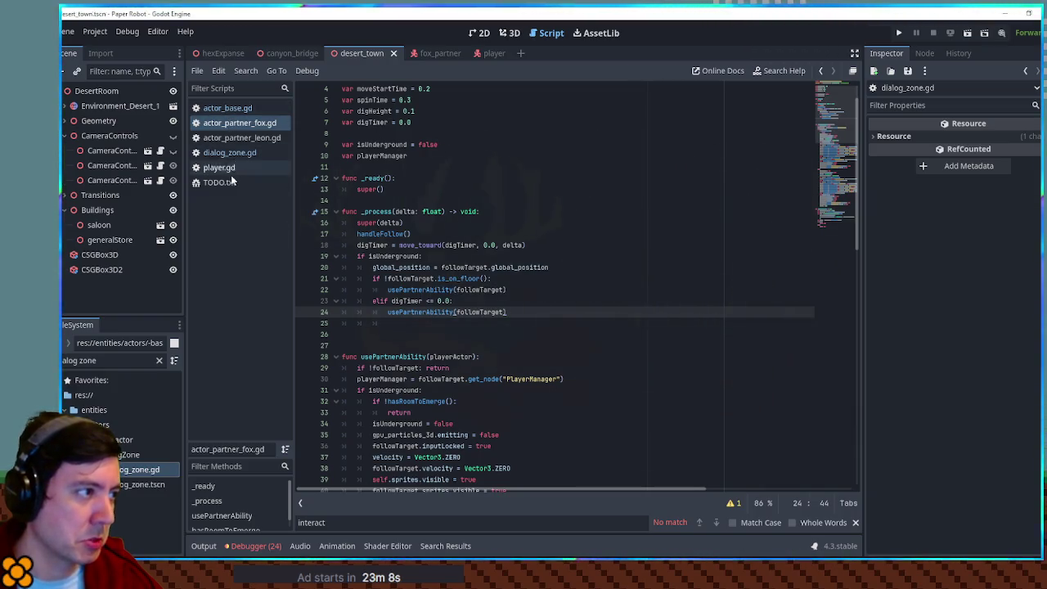
- Open player.gd and search 'digrat' to find the digRatio line 99
left_click(219, 168)
left_click(601, 246)
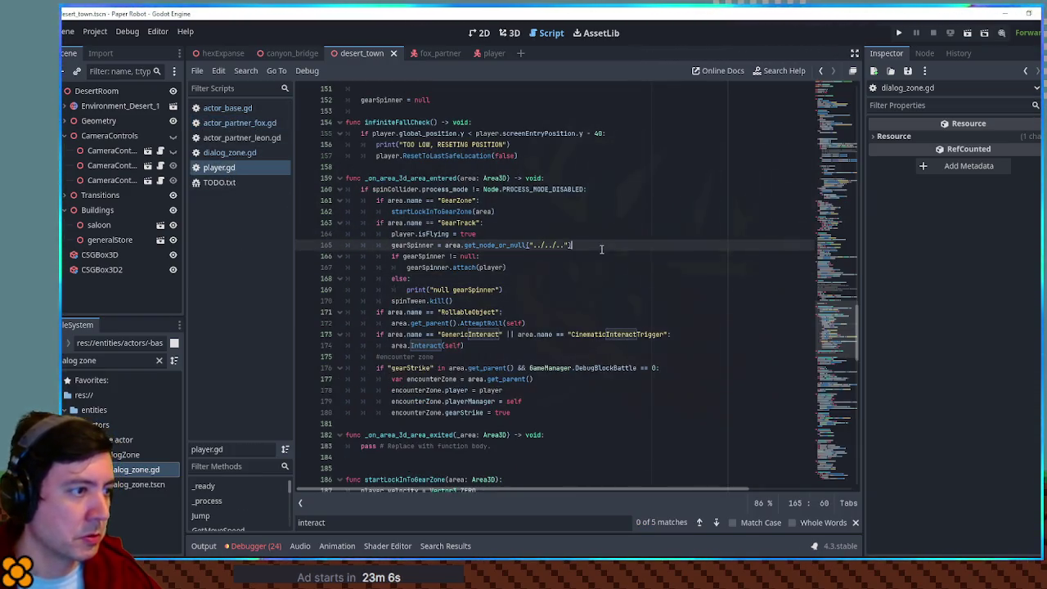
key("ctrl+f")
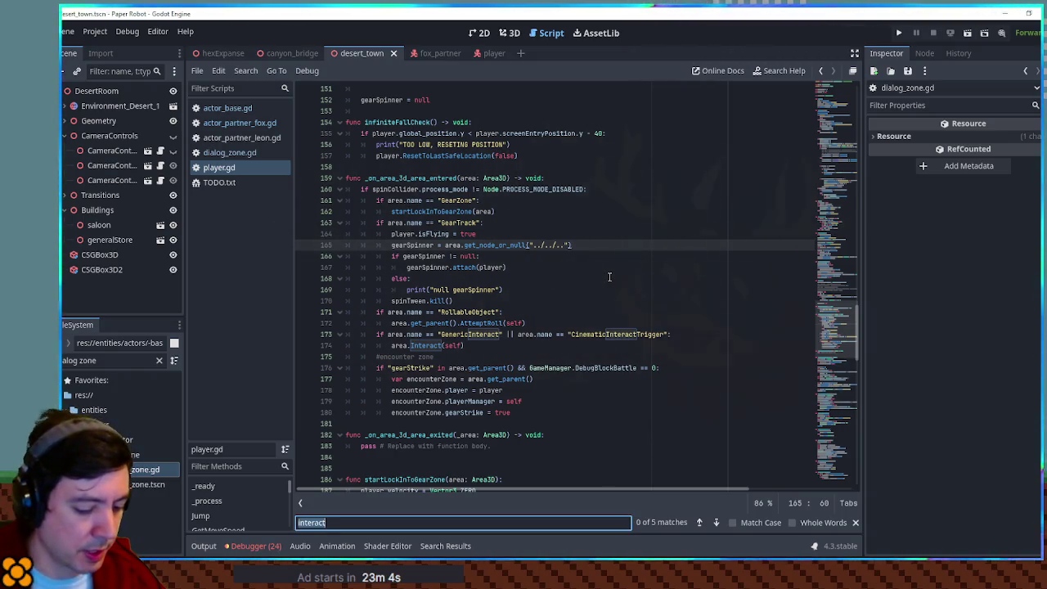
type("digrat")
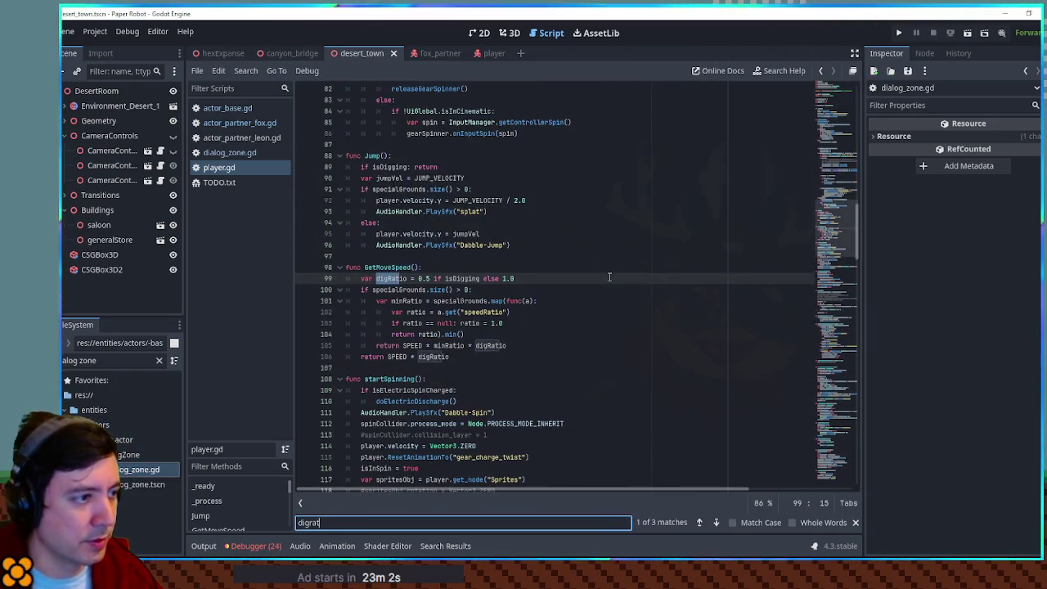
double_click(391, 278)
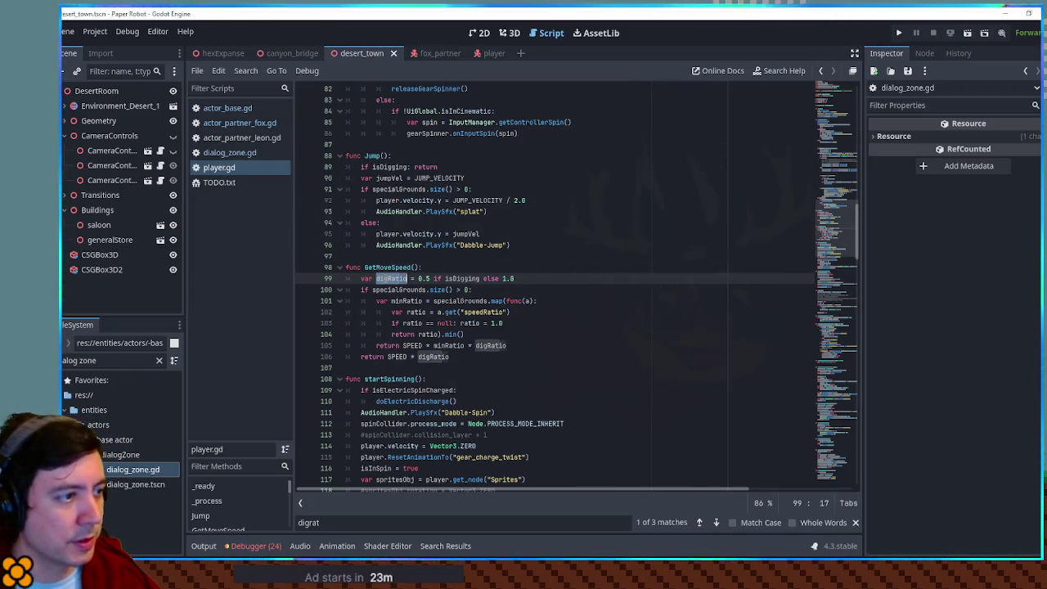
left_click_drag(391, 278, 434, 279)
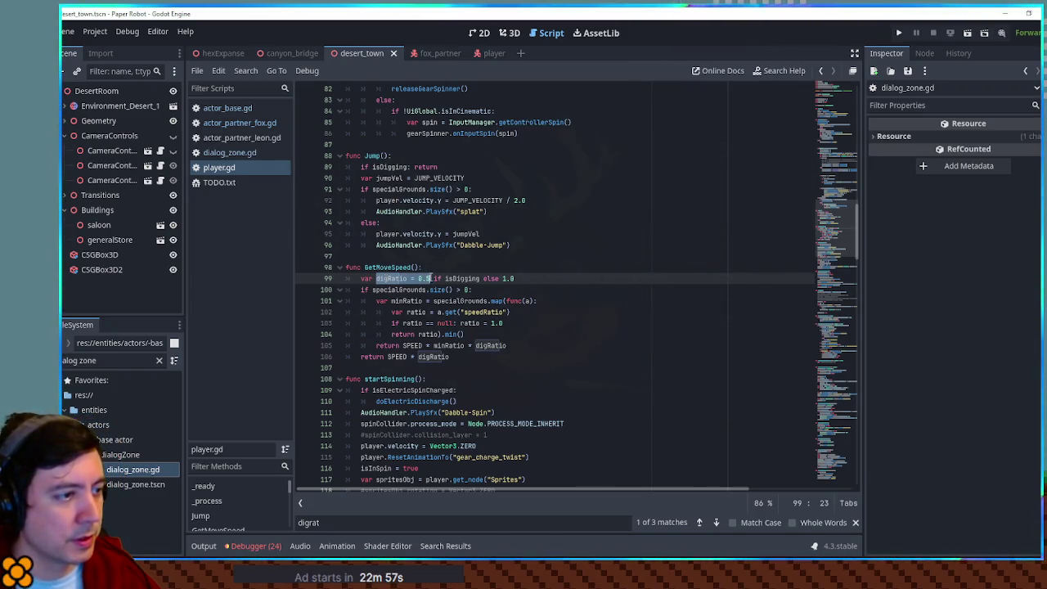
left_click_drag(429, 279, 407, 278)
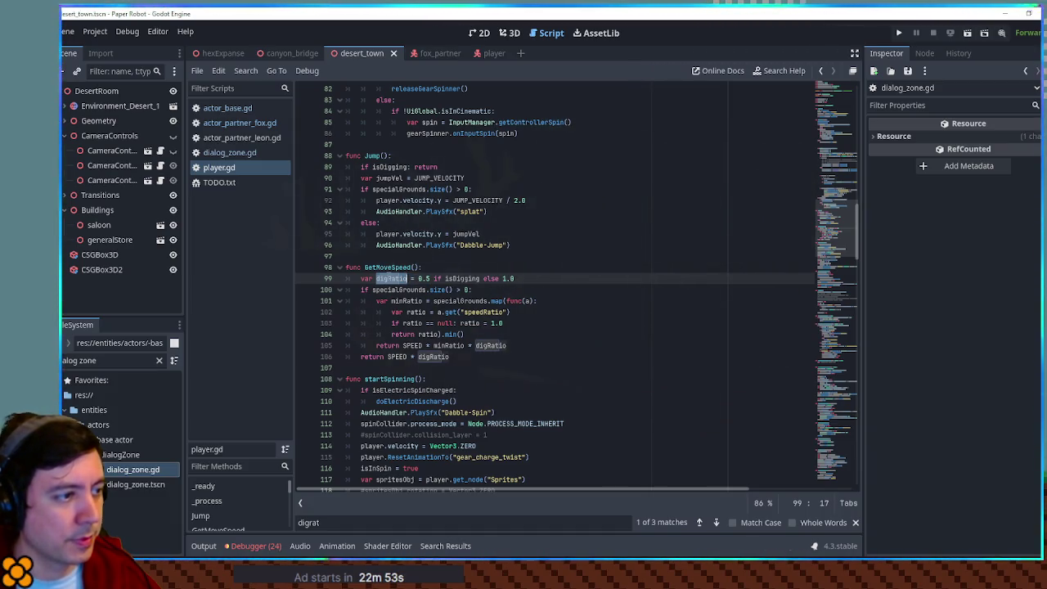
- Change the digging digRatio from 0.5 to 2.0 and run the game
left_click(422, 278)
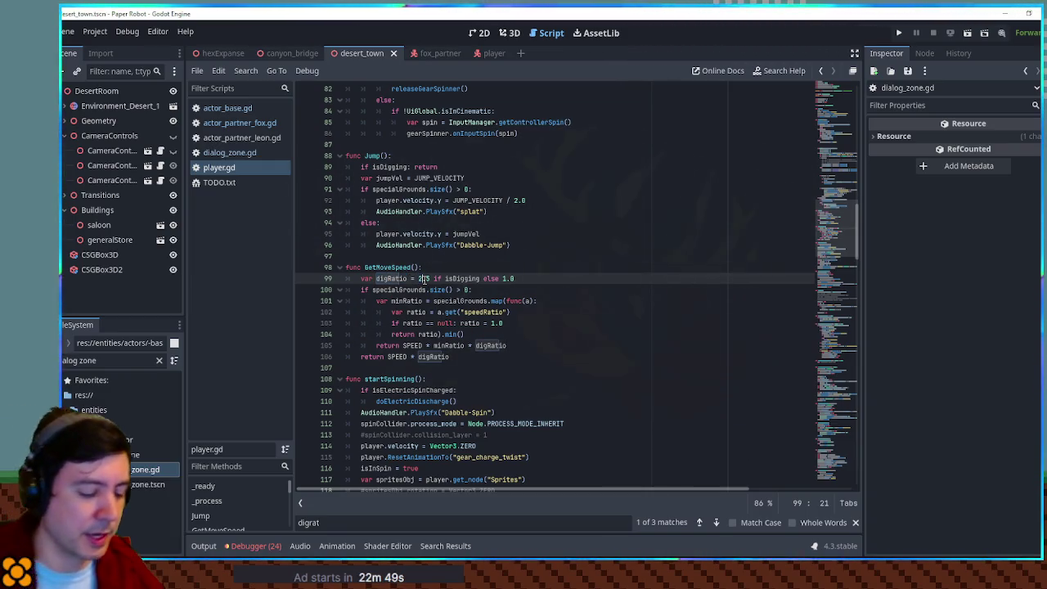
key("Right")
type("2")
key("BackSpace")
key("Delete")
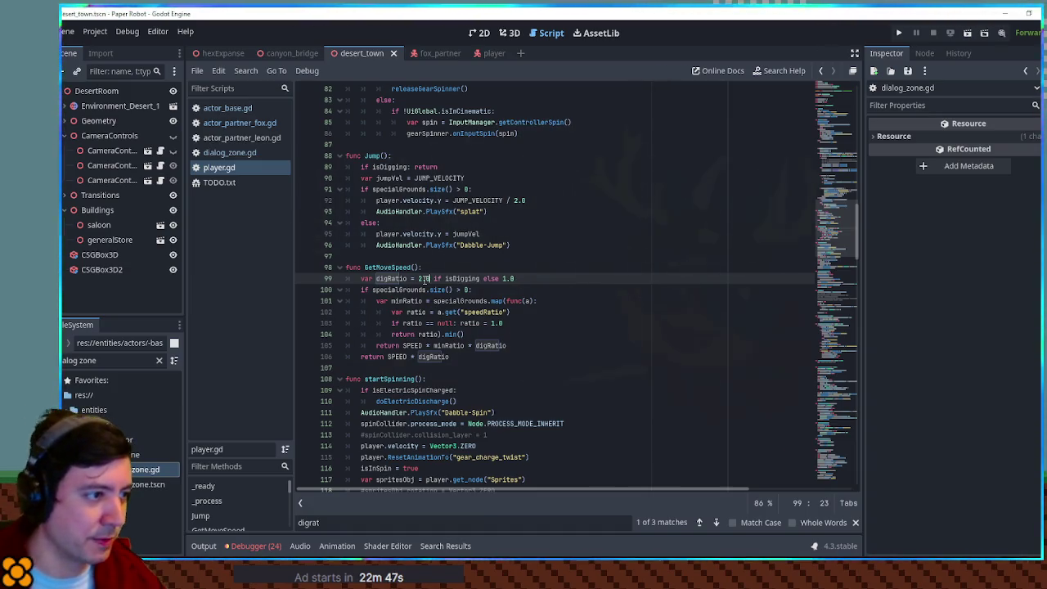
type("0")
key("Escape")
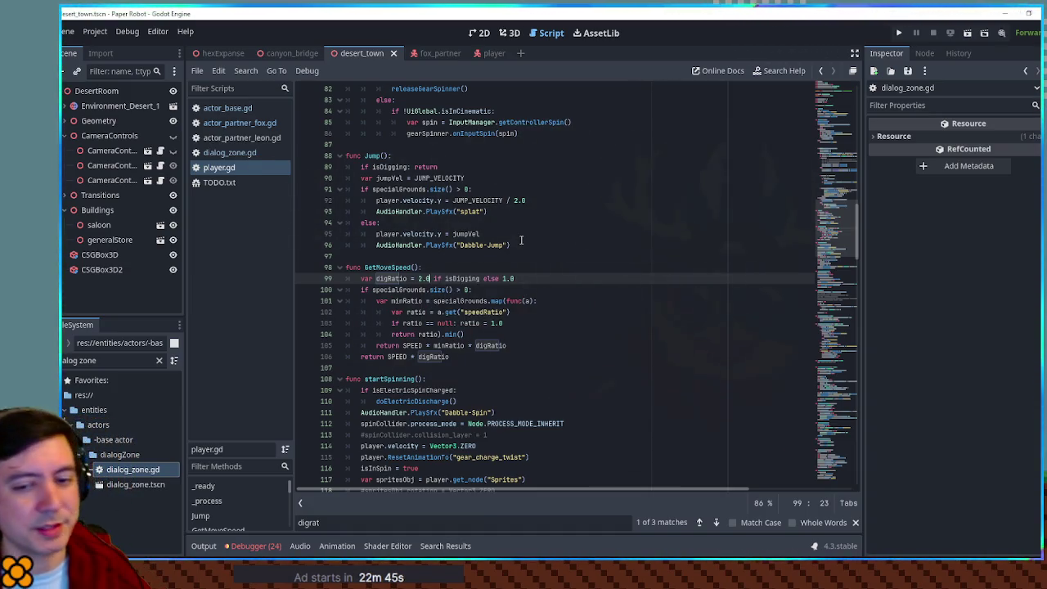
key("F5")
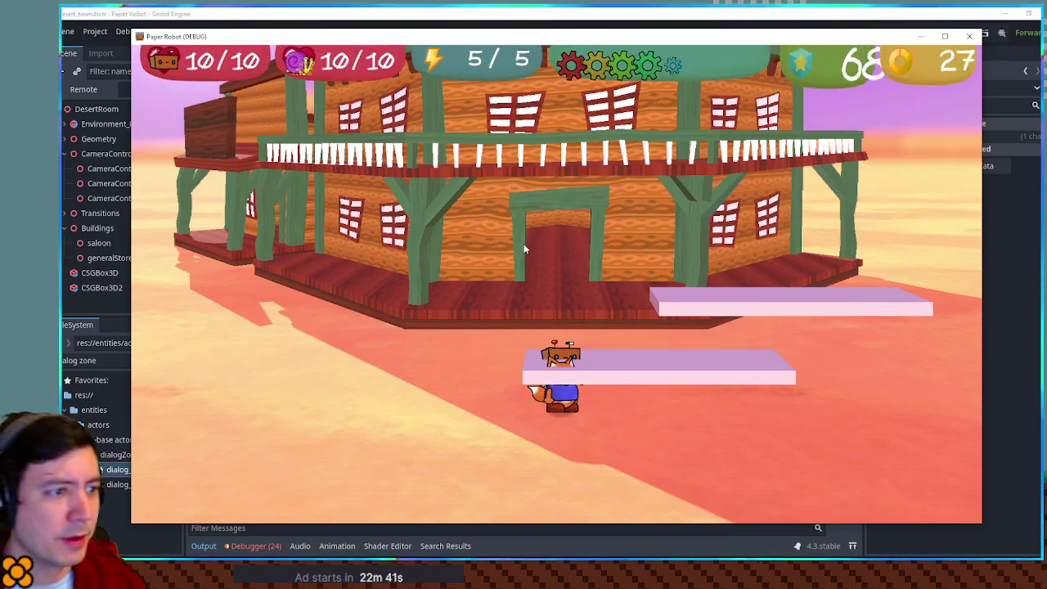
- Walk the robot and fox around the saloon watching footprint trails, then stop with F8
key("a")
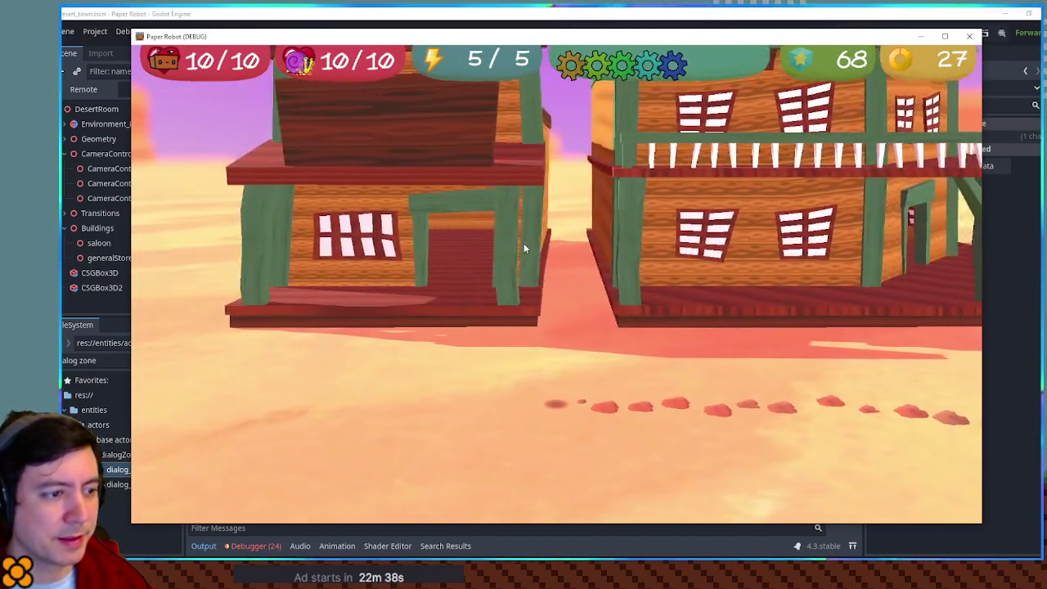
key("a")
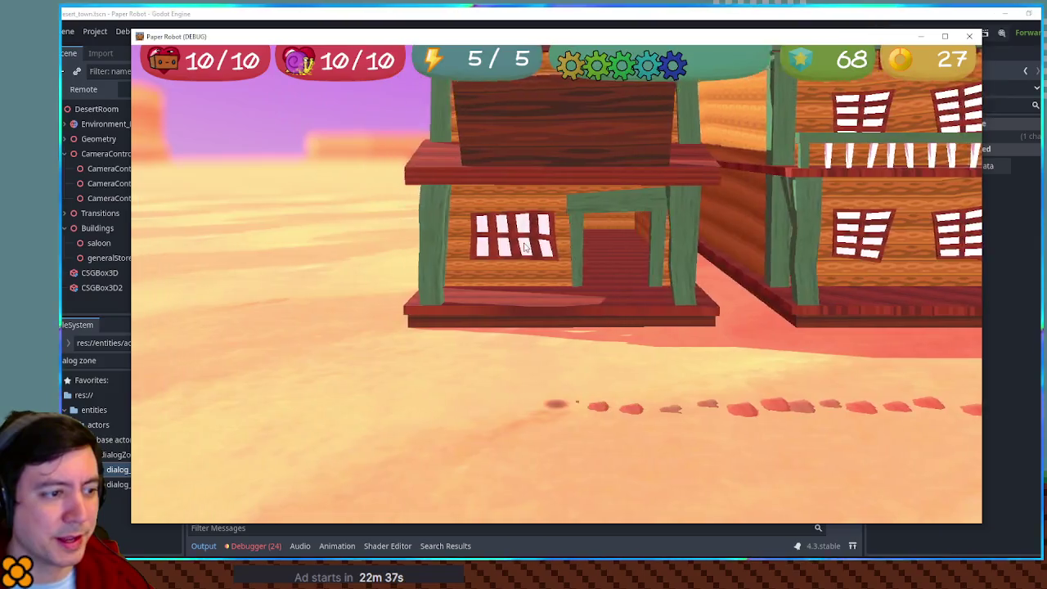
key("w")
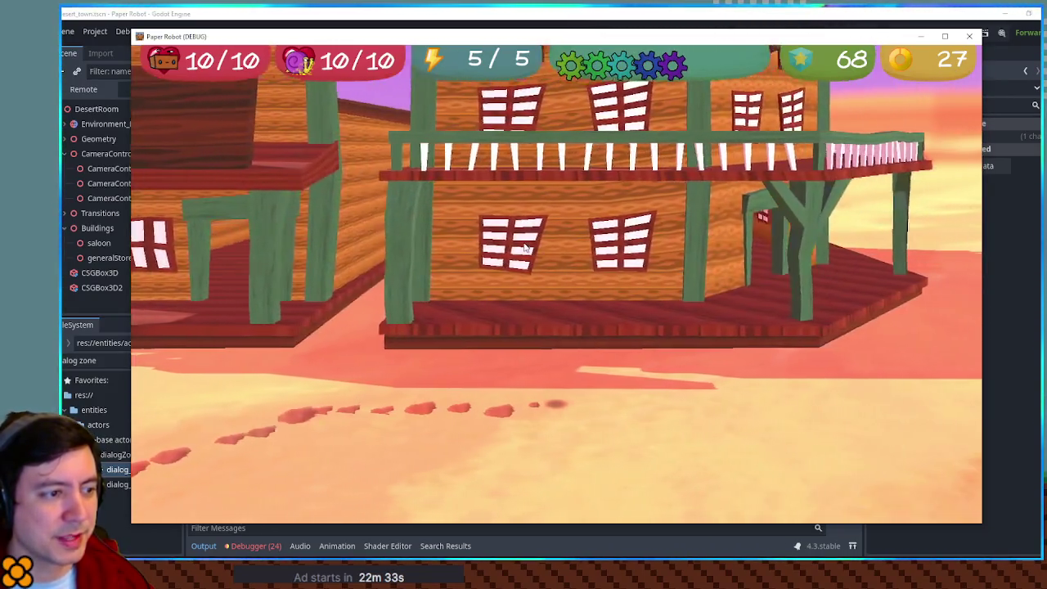
key("d")
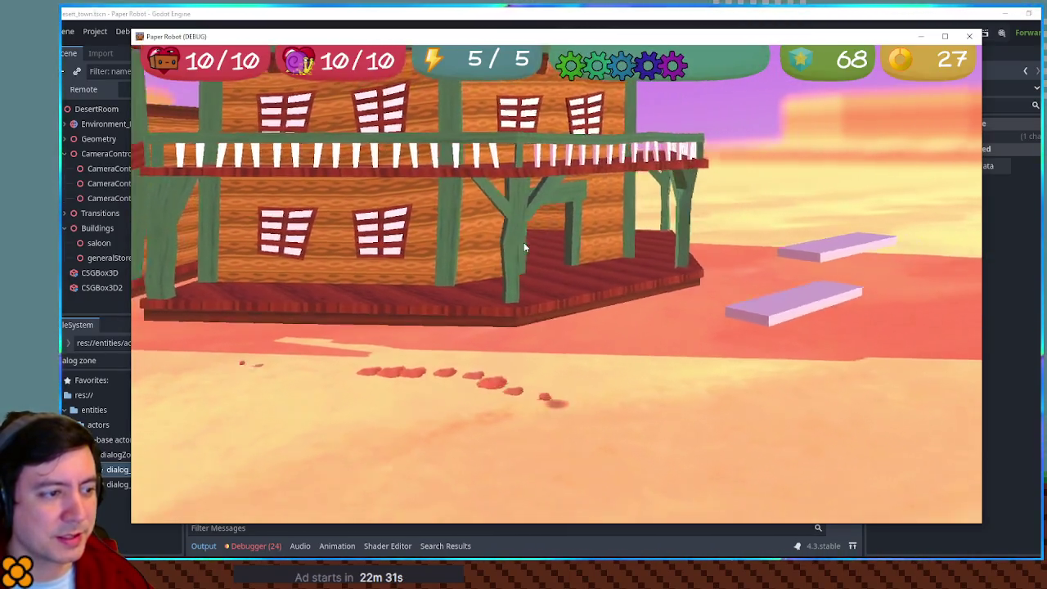
key("w")
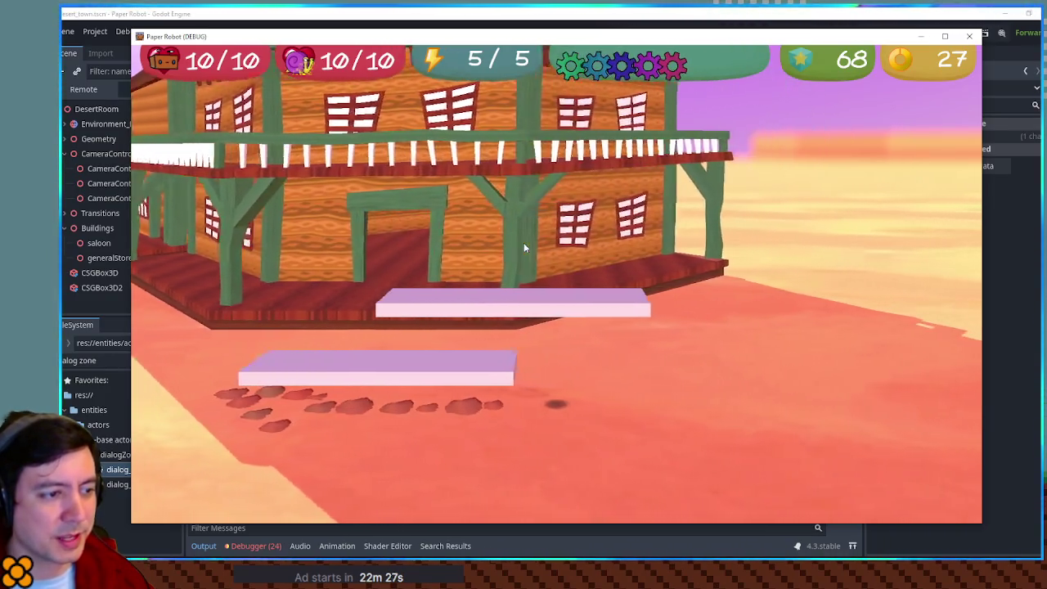
key("F8")
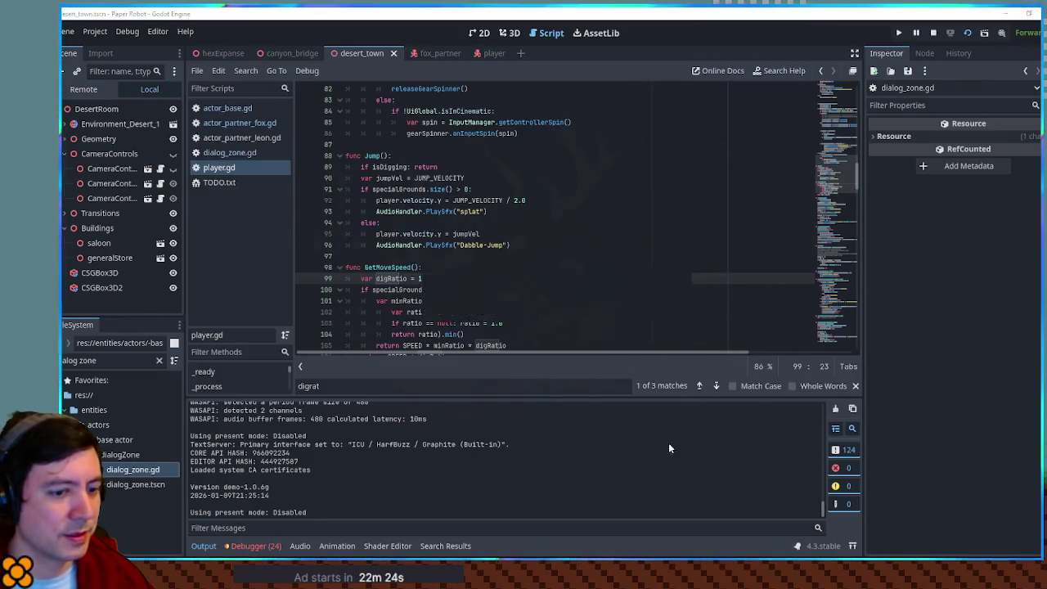
- Relaunch the game, walk the robot briefly through the desert, and stop it
key("F5")
key("w")
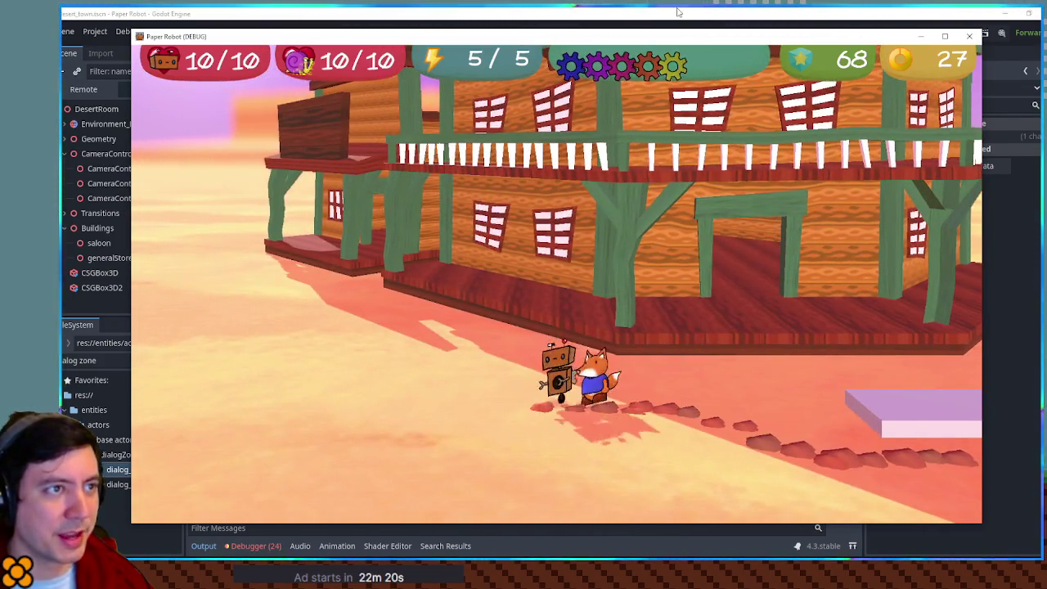
key("F8")
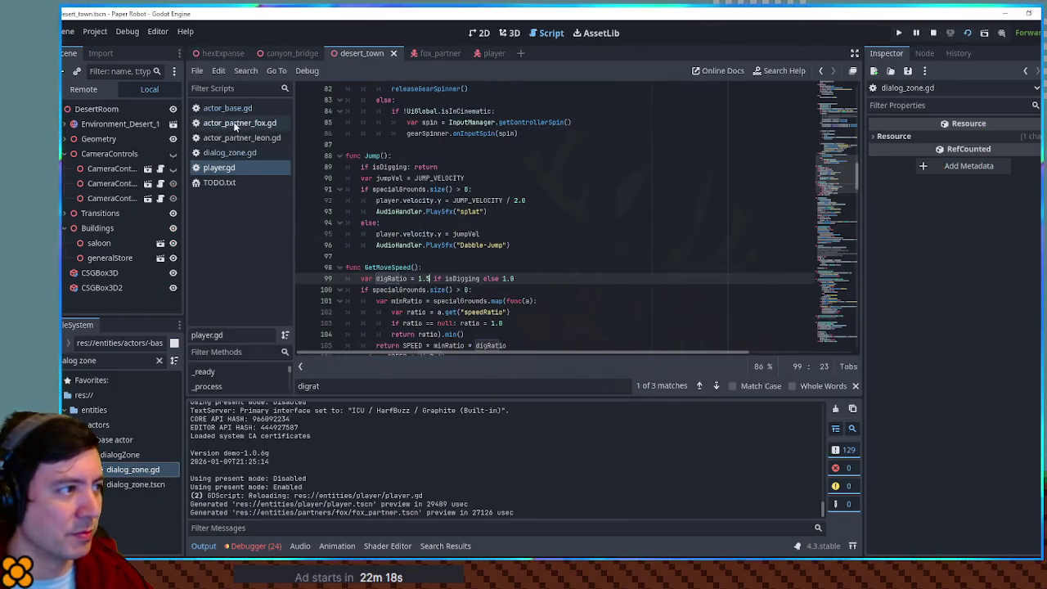
- Jump to the digTimer 4.0 value near the end of actor_partner_fox.gd, then relaunch
left_click(230, 125)
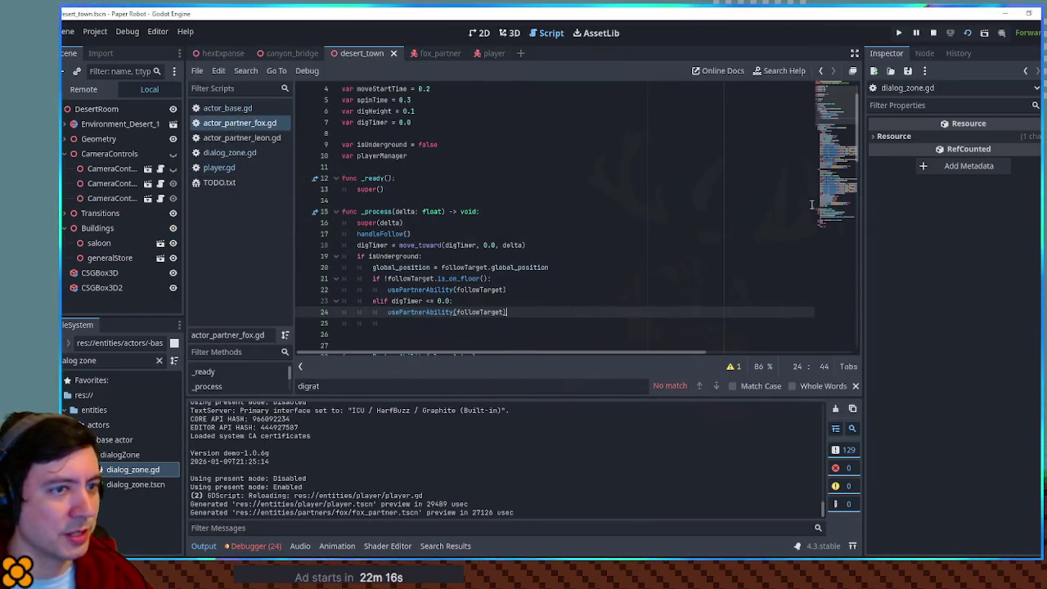
left_click(847, 229)
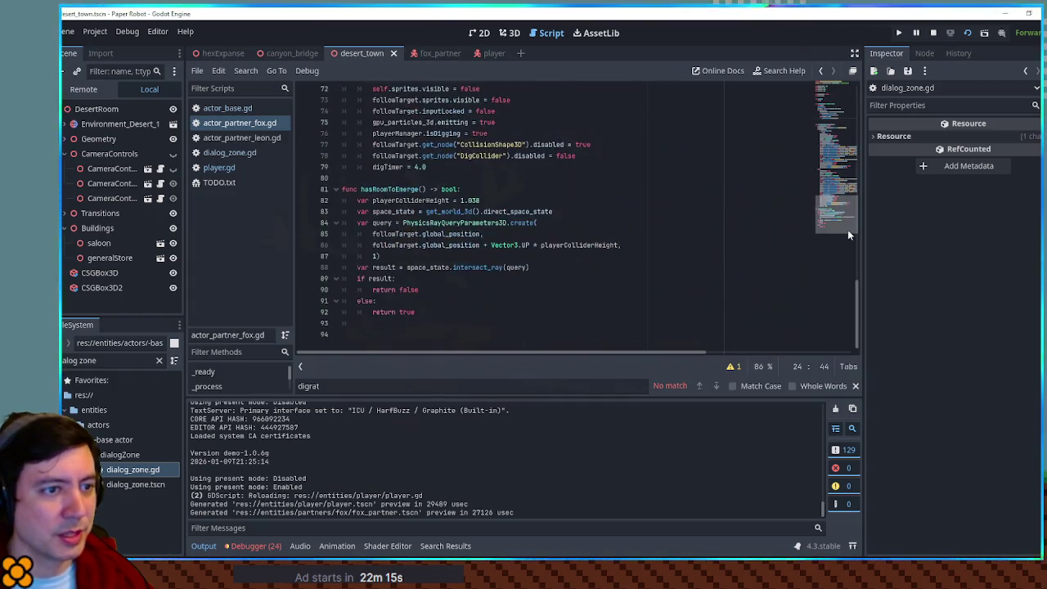
left_click(416, 167)
key("F5")
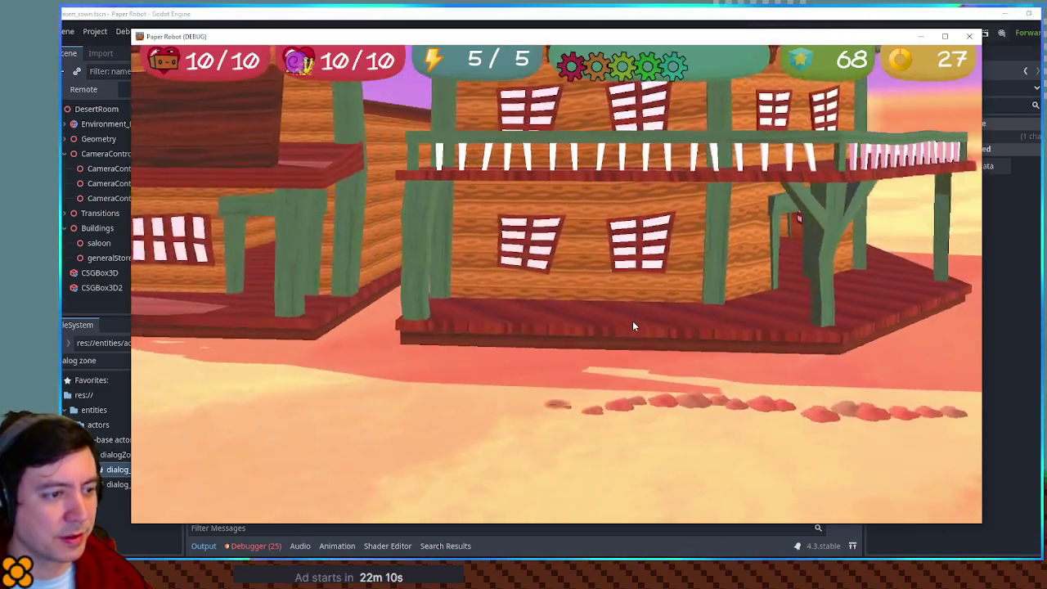
- Walk the robot around the town building and toward the saloon with the fox following
key("d")
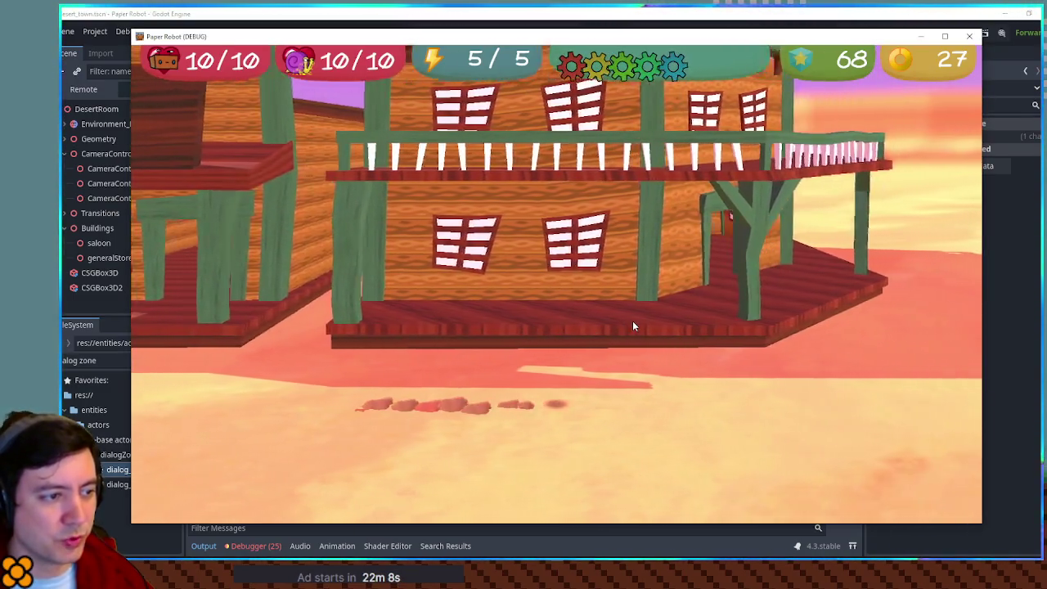
key("space")
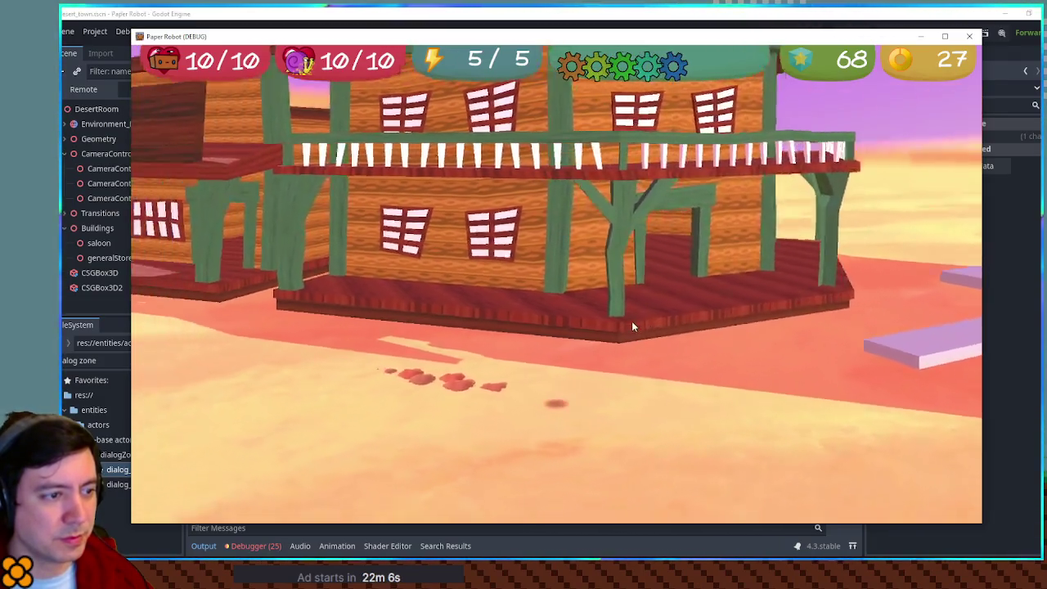
key("d")
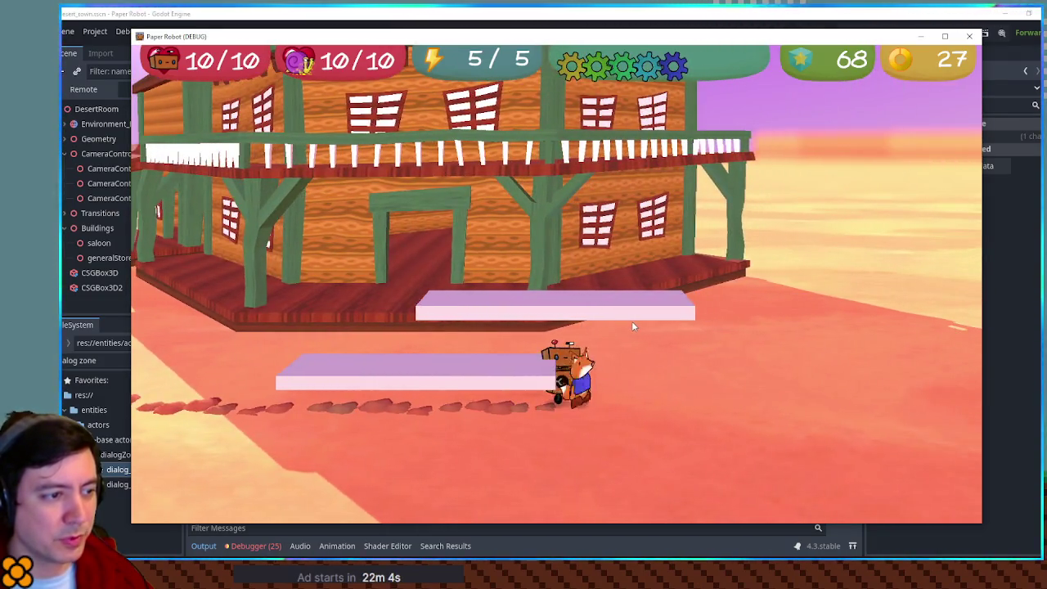
key("a")
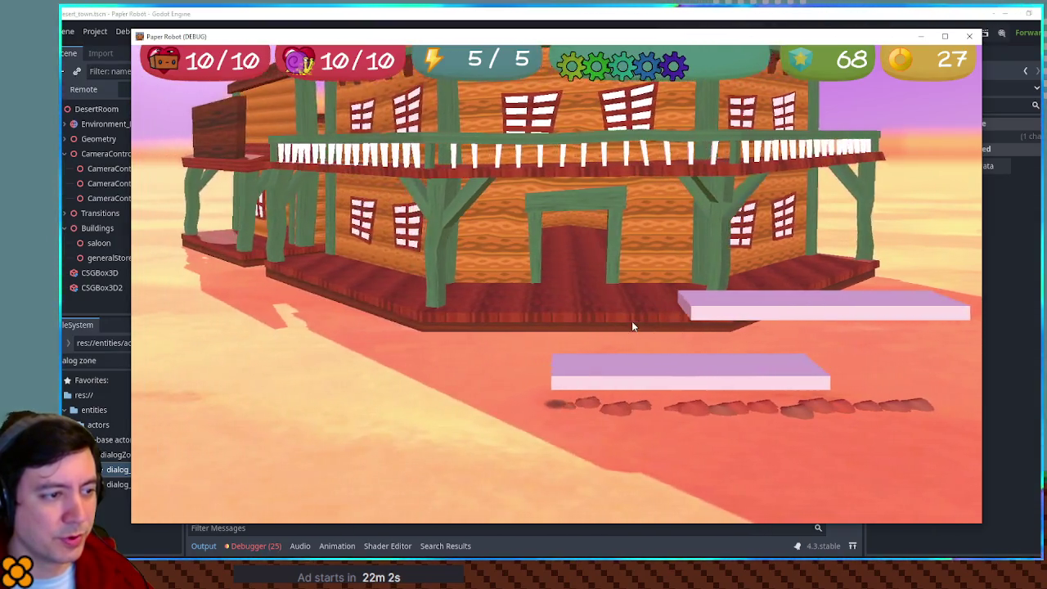
key("s")
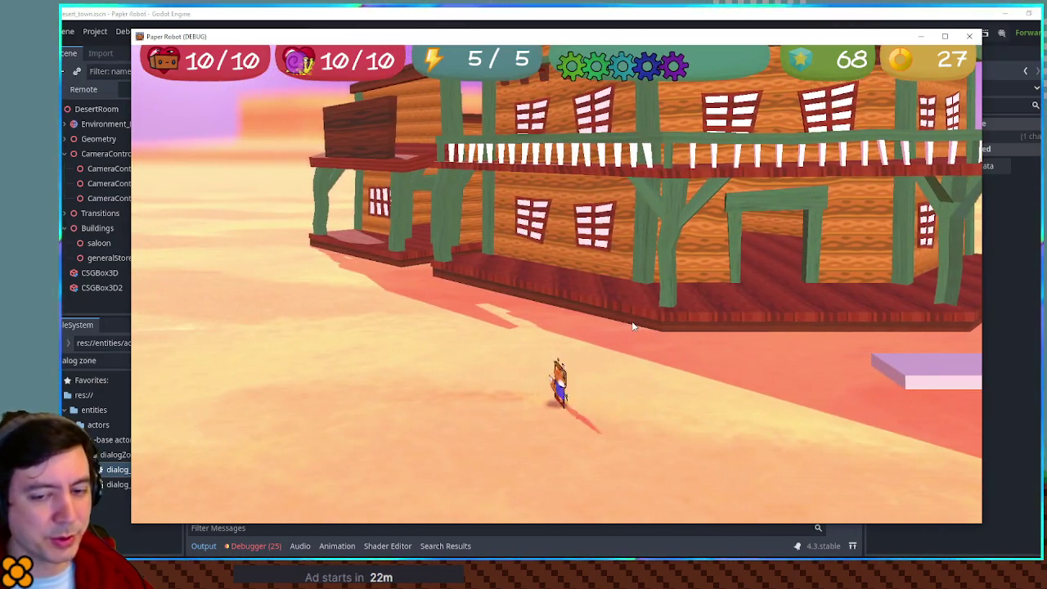
key("w")
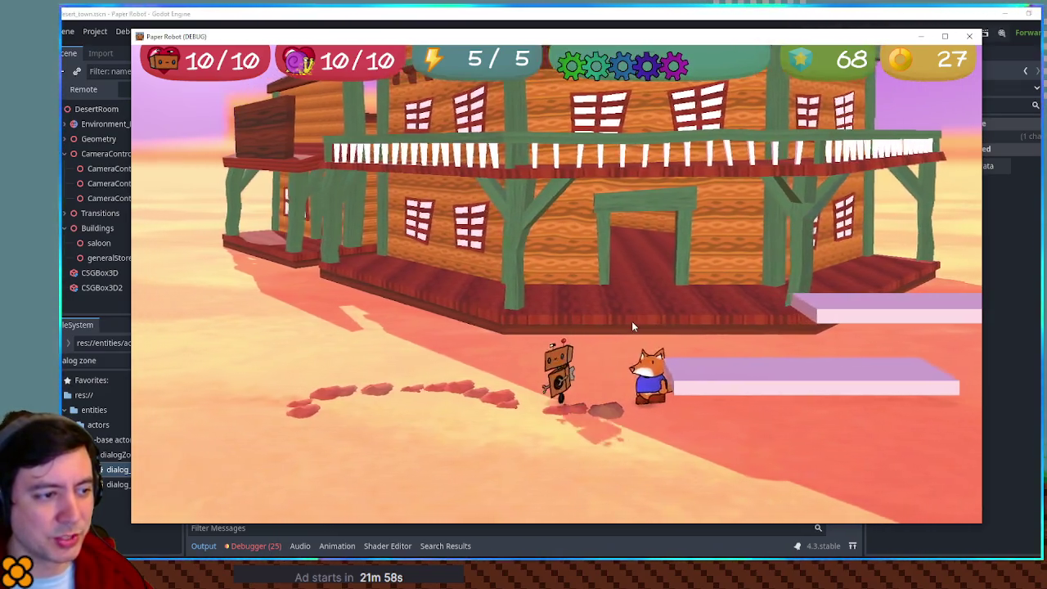
key("s")
key("w")
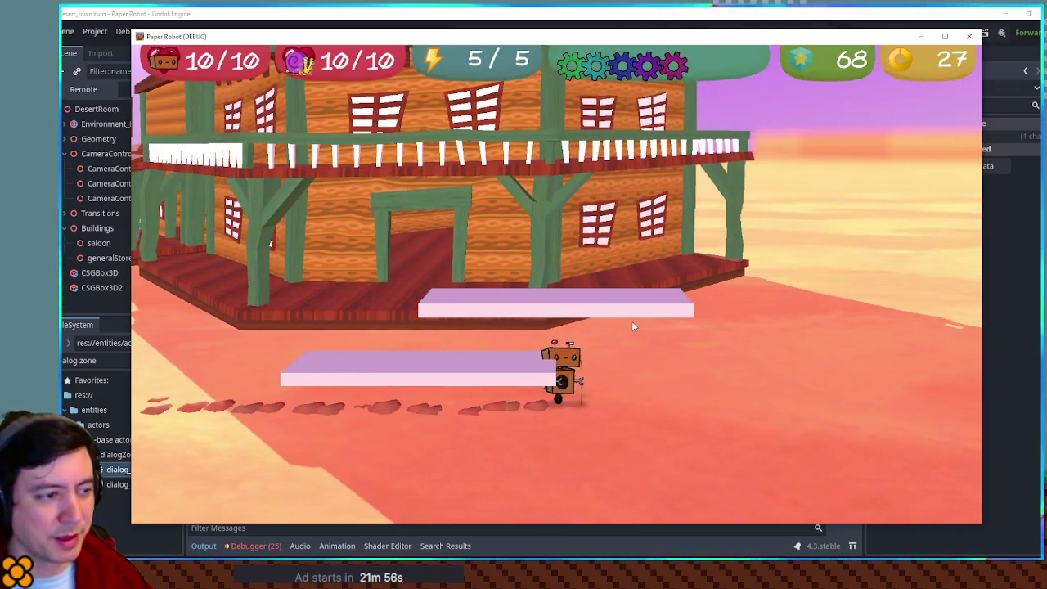
key("d")
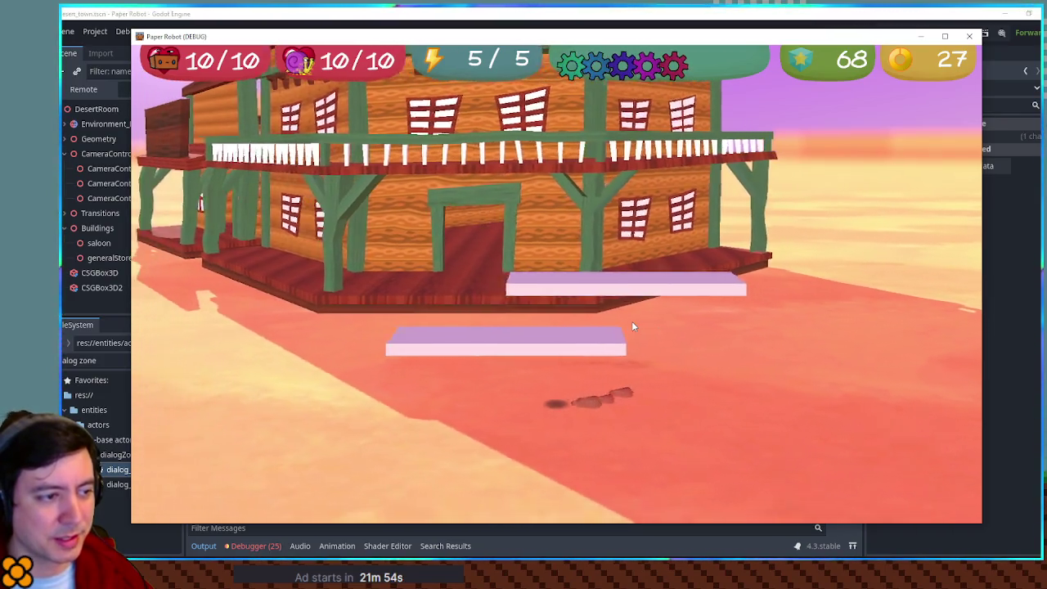
key("w")
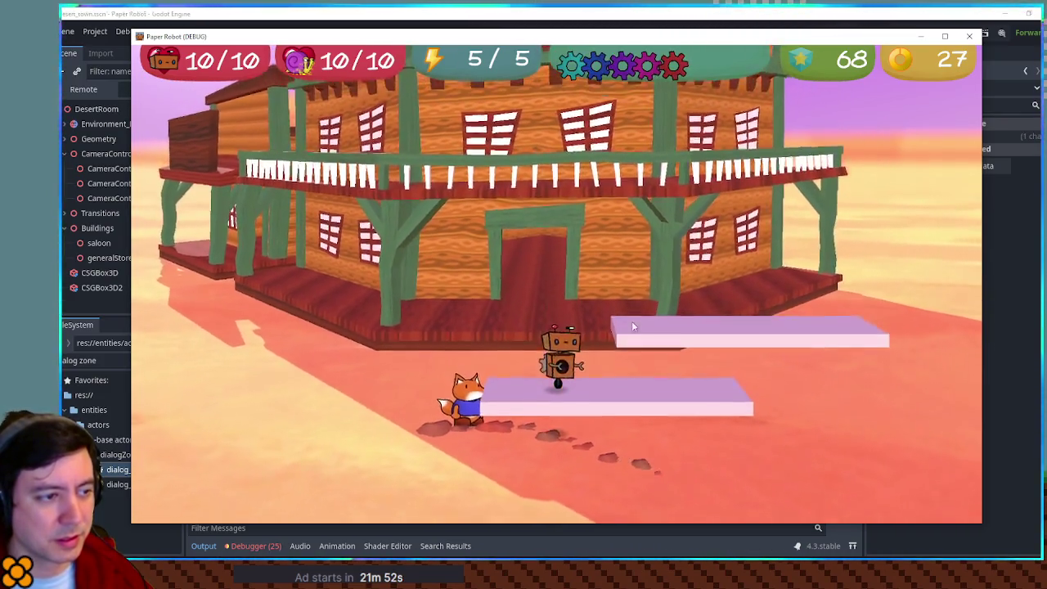
key("w")
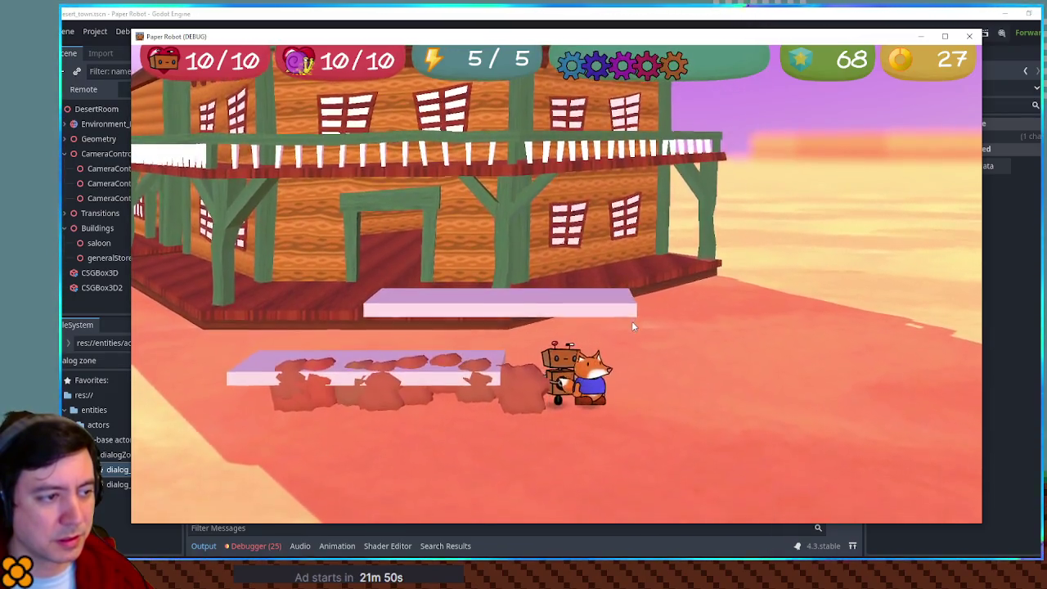
- Walk left to test the fox's digging trail, then jump around the pink platforms
key("a")
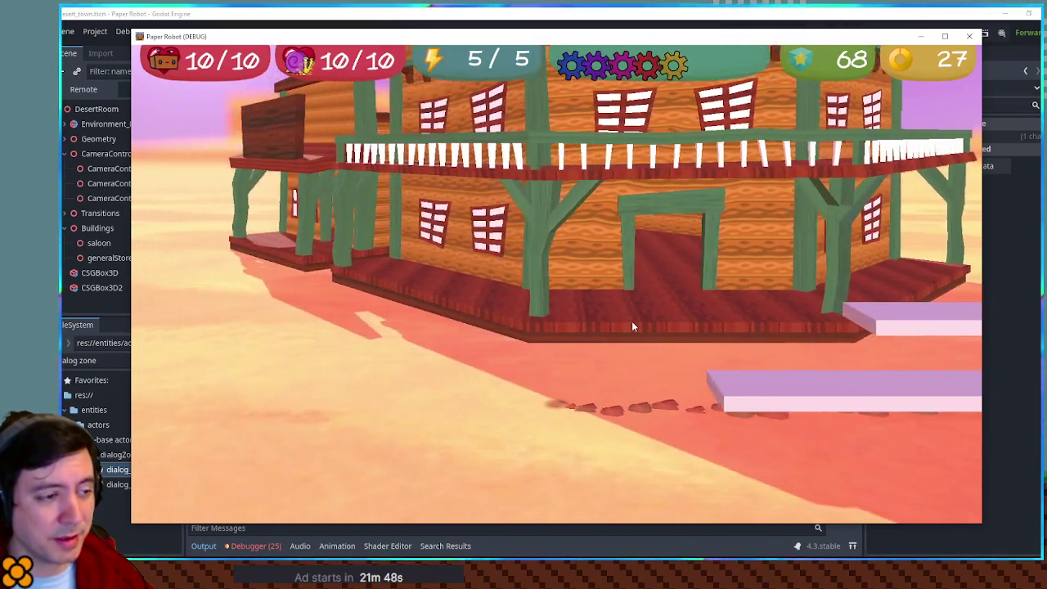
key("a")
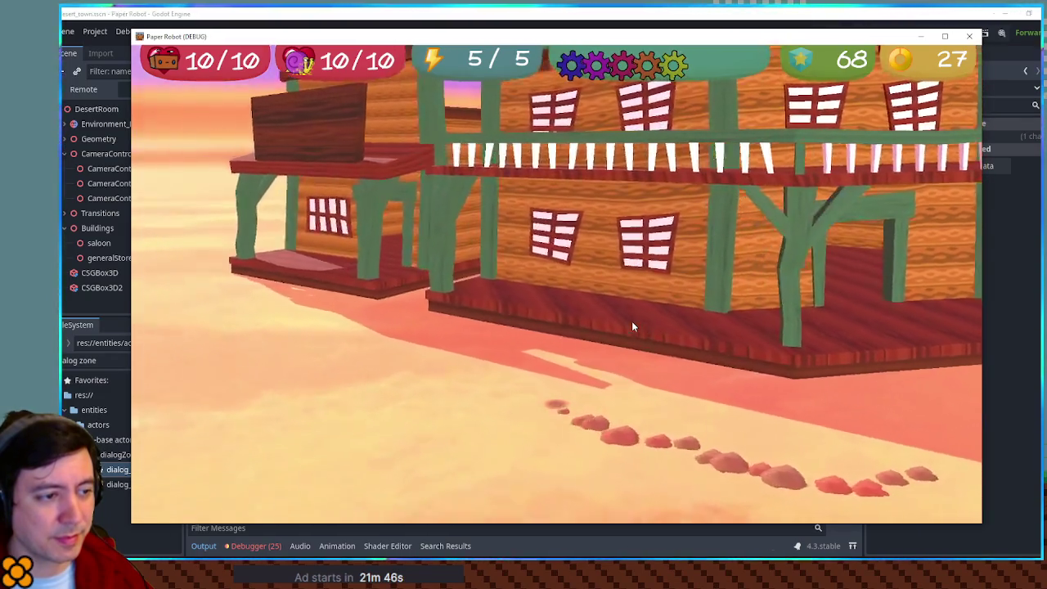
key("a")
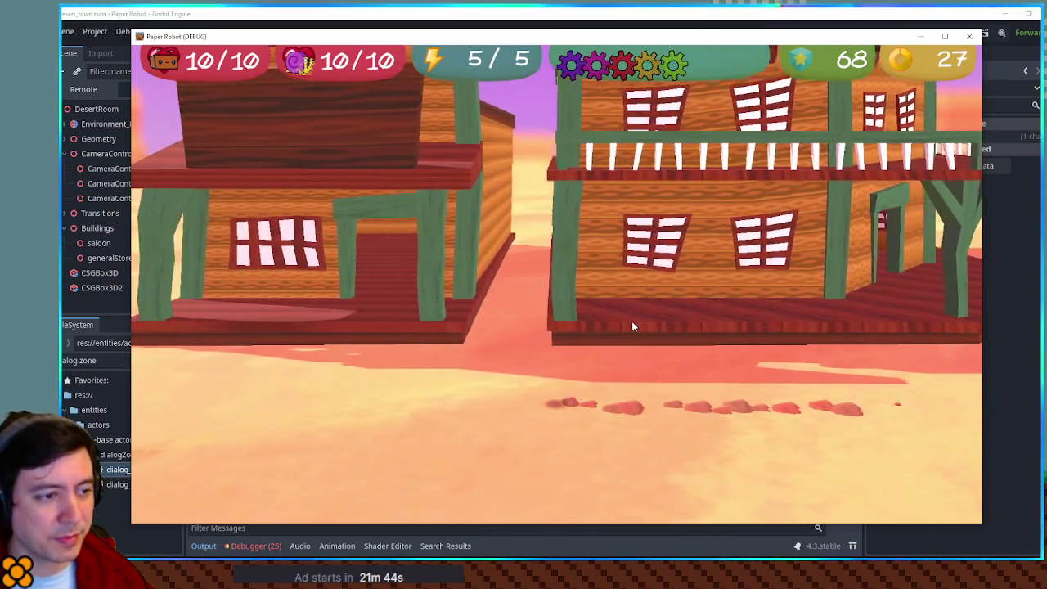
key("w")
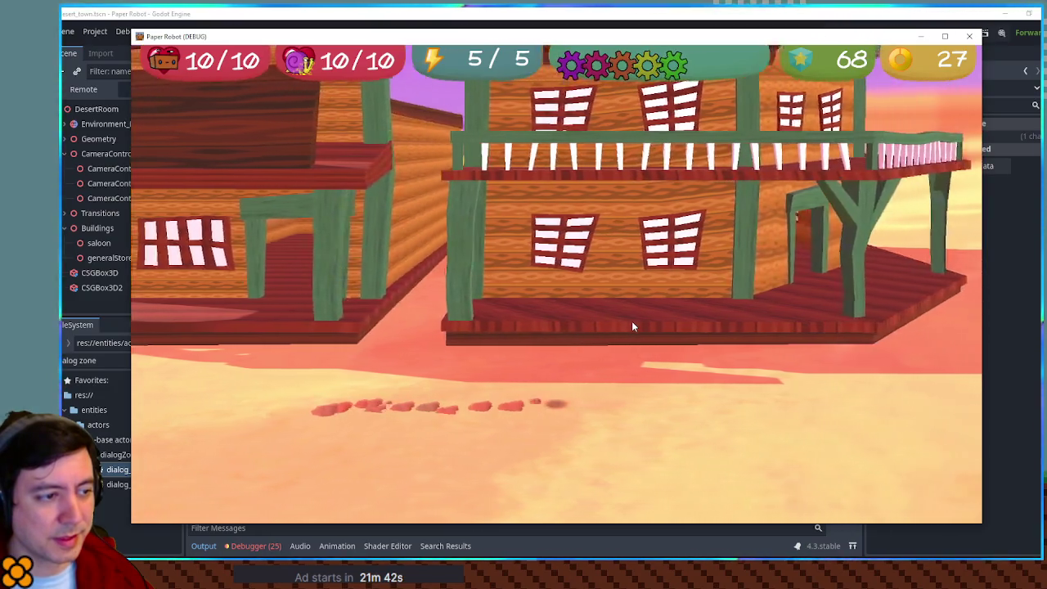
key("d")
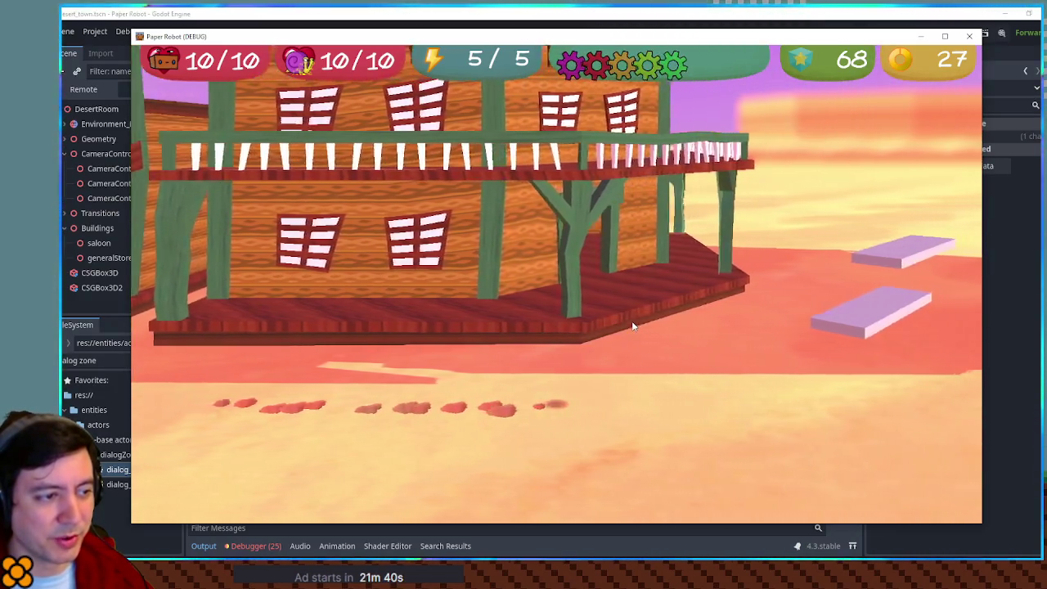
key("w")
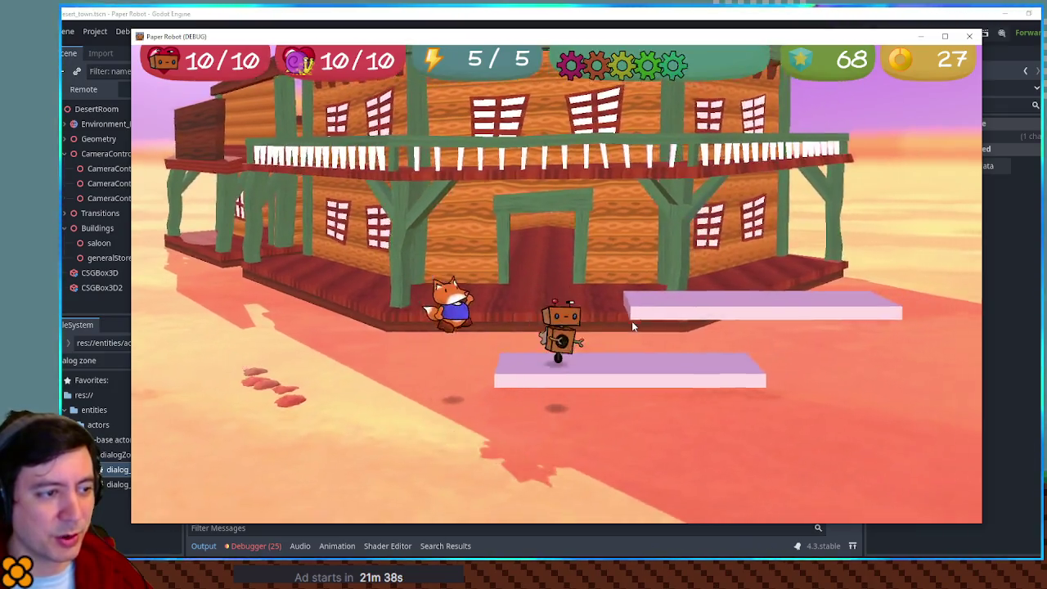
key("space")
key("w")
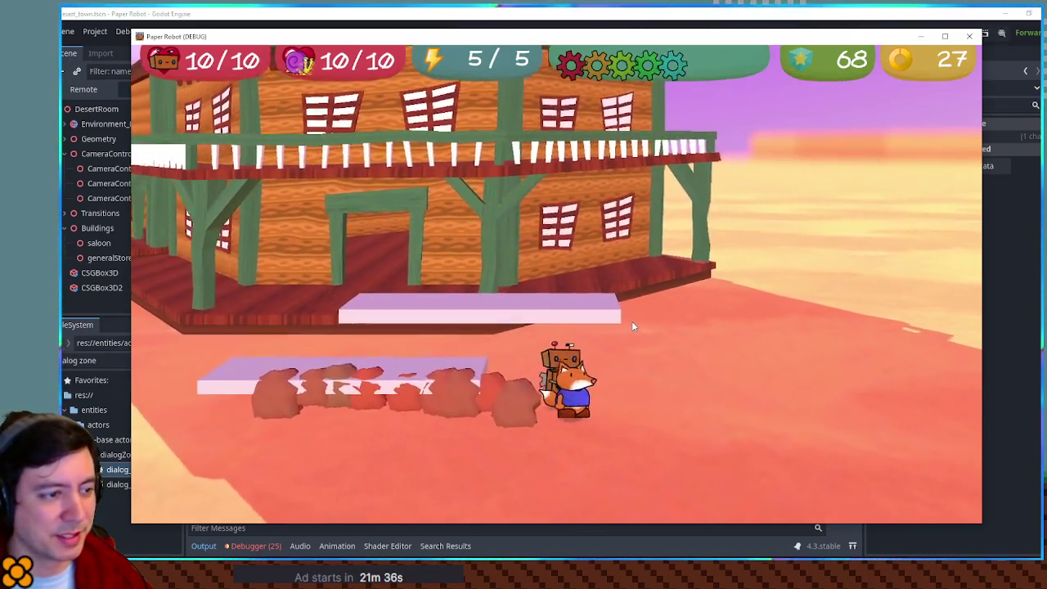
key("w")
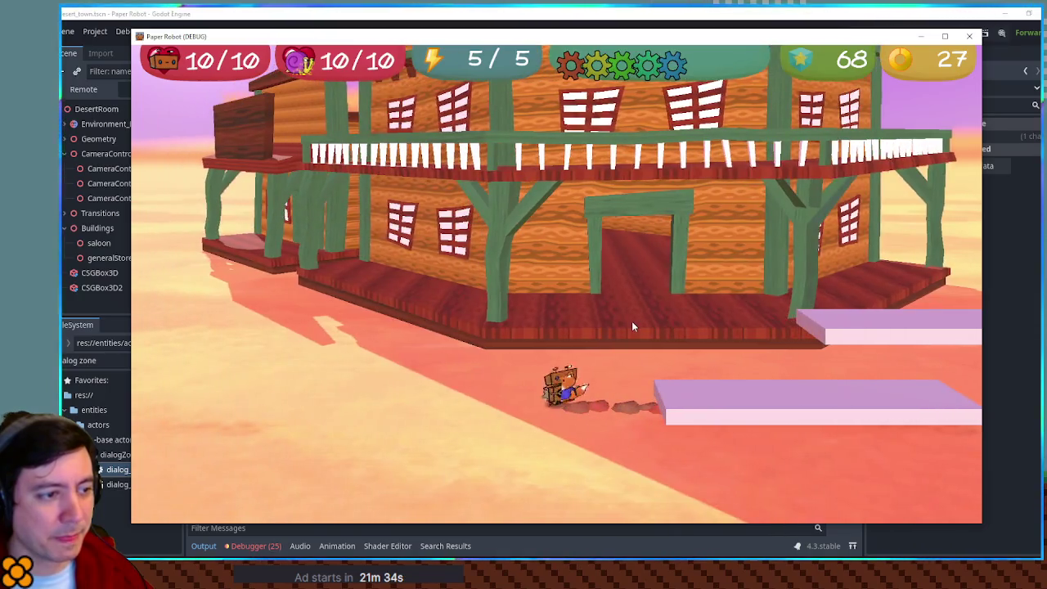
key("w")
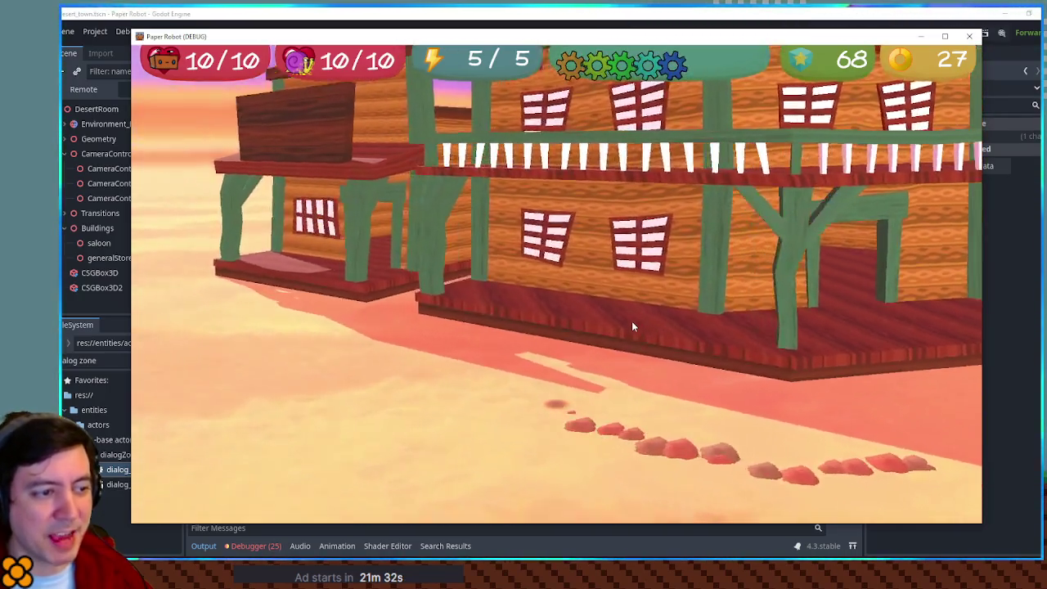
key("w")
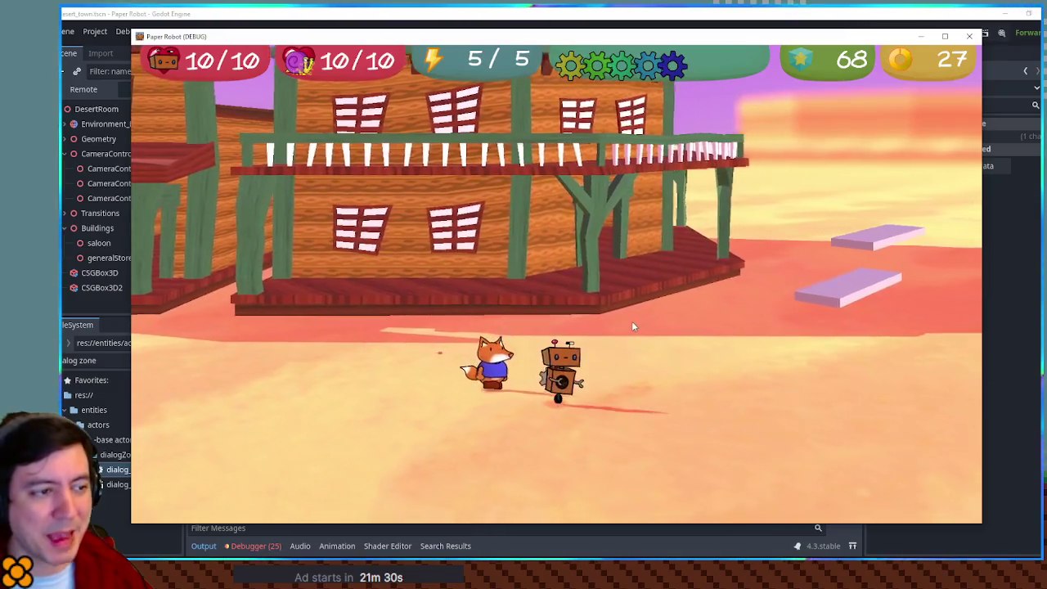
key("w")
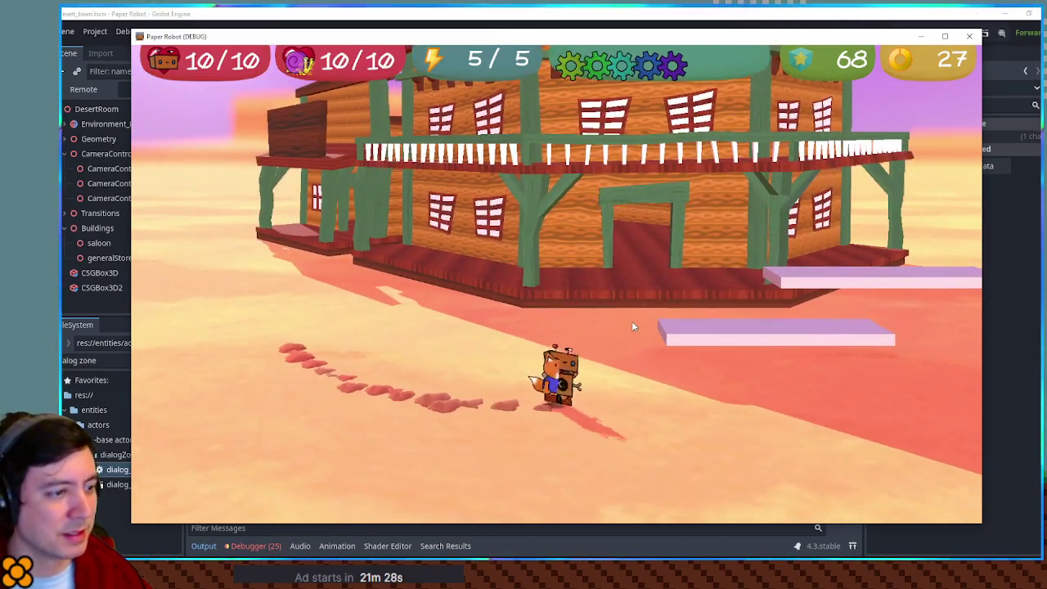
key("s")
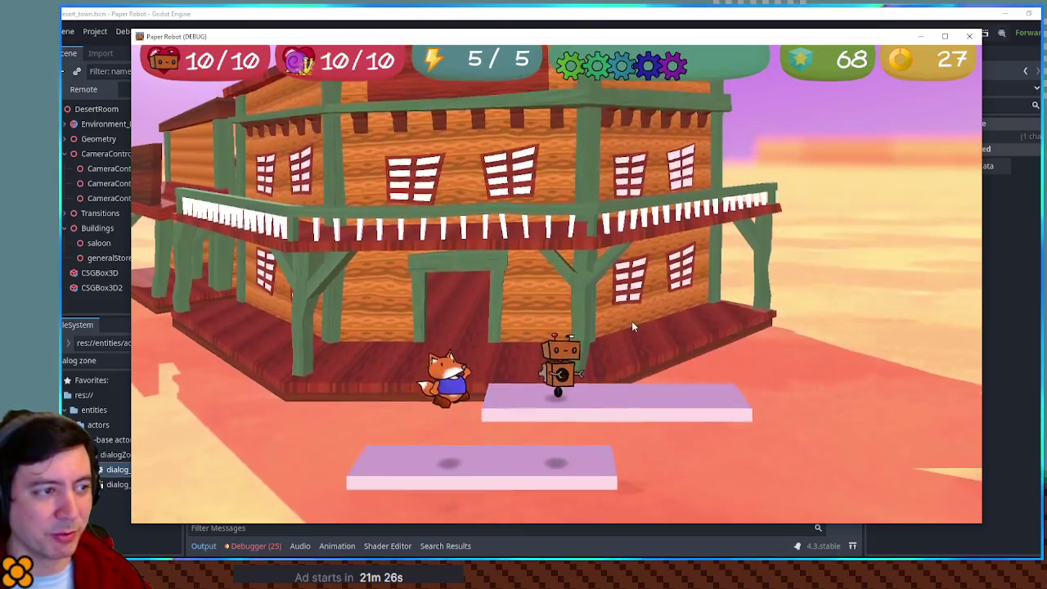
- Stop the running game and open TODO.txt from the Scripts list, at its top
left_click(970, 36)
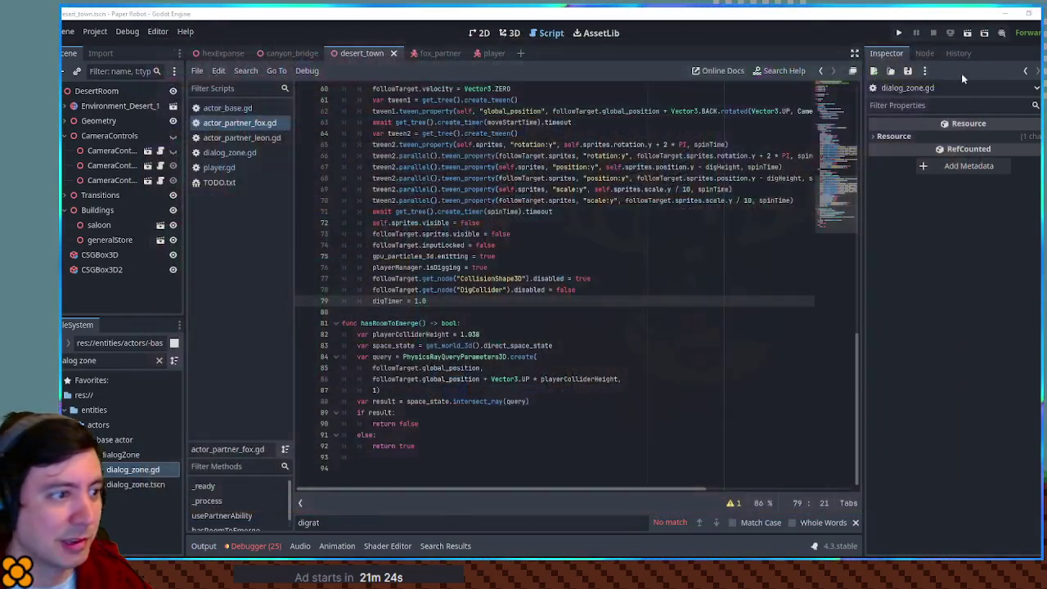
left_click(599, 360)
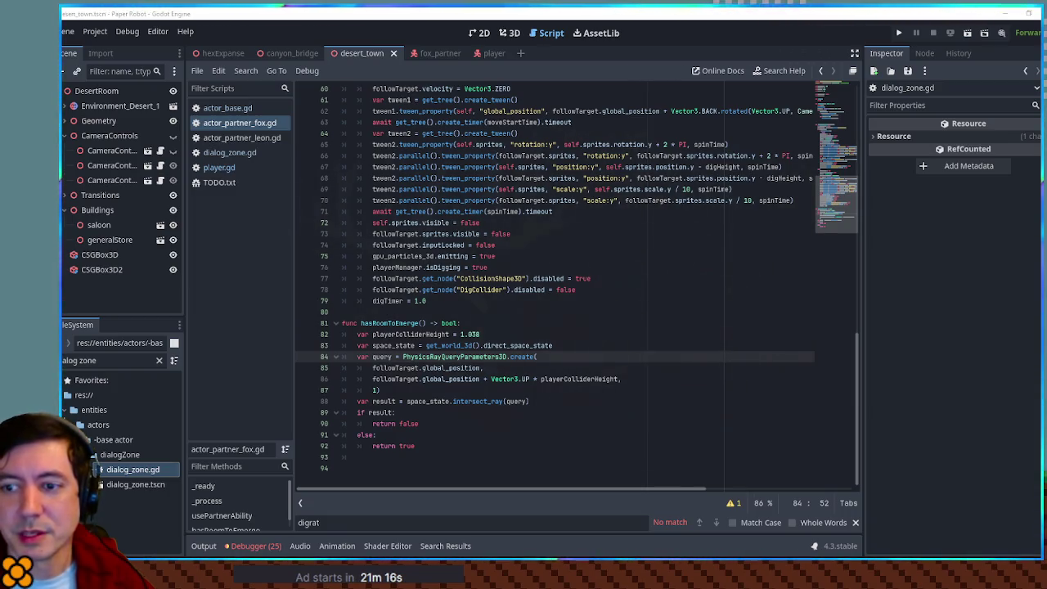
scroll(468, 147, "up", 5)
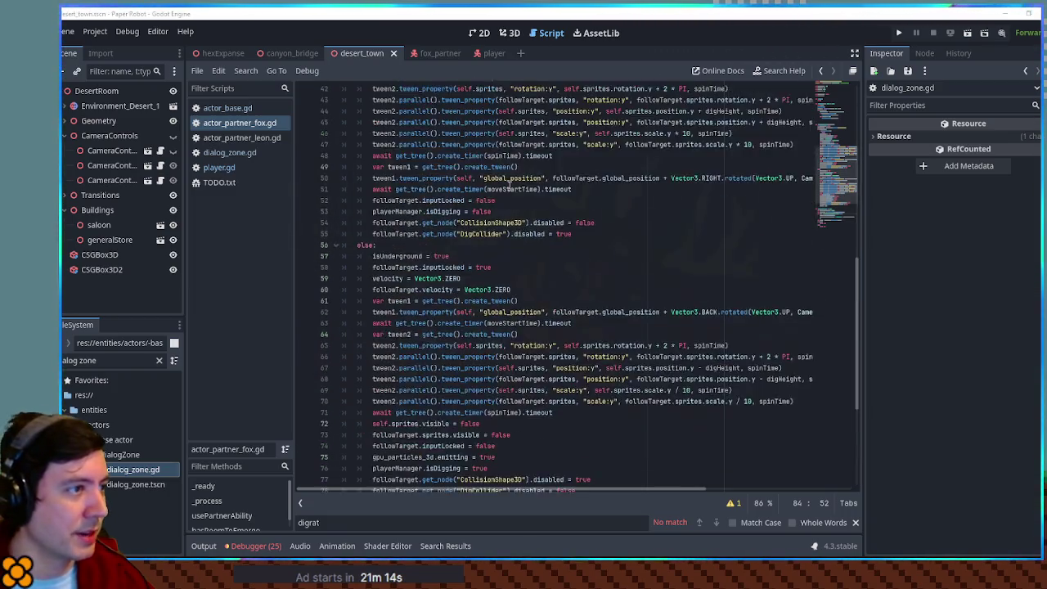
left_click(218, 183)
left_click(509, 148)
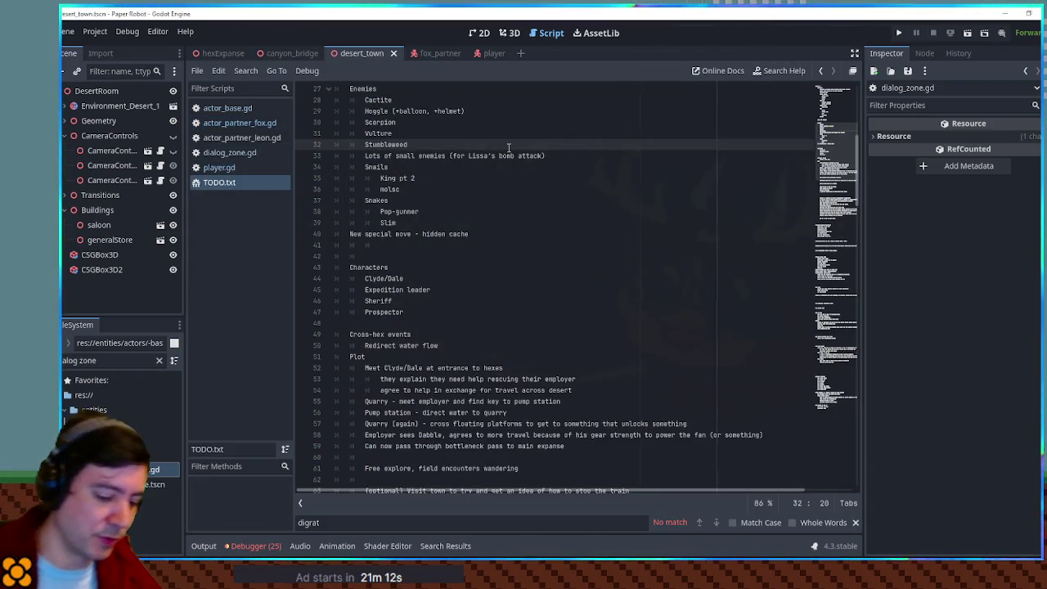
- Insert 'partner move' above CHAPTER 3 with indented items rubble model, sfx, heavy testing; save
key("ctrl+Home")
key("Return")
key("Return")
type("partner move")
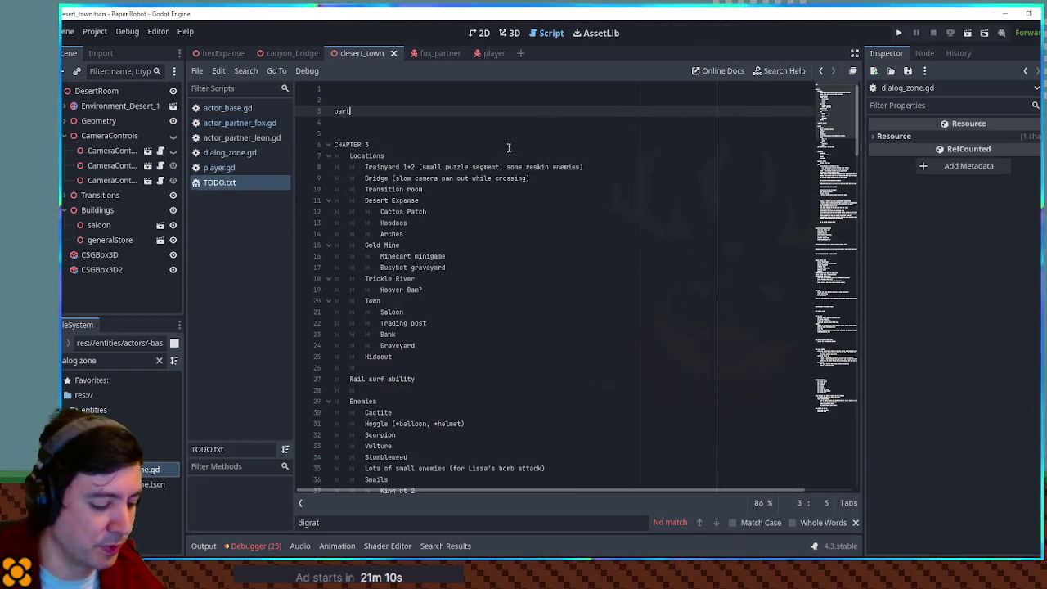
key("Return")
key("Tab")
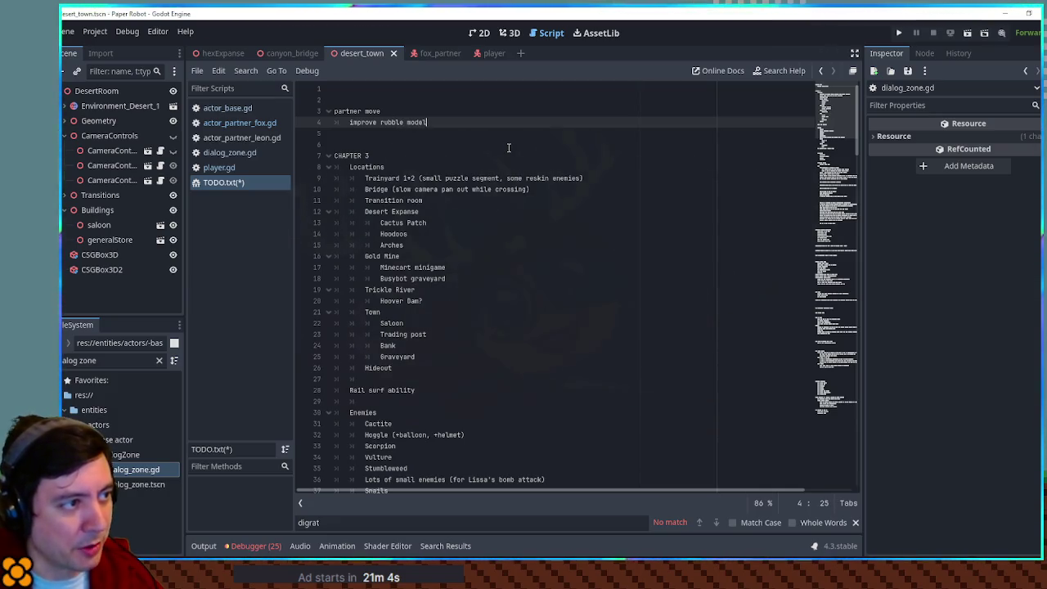
key("Return")
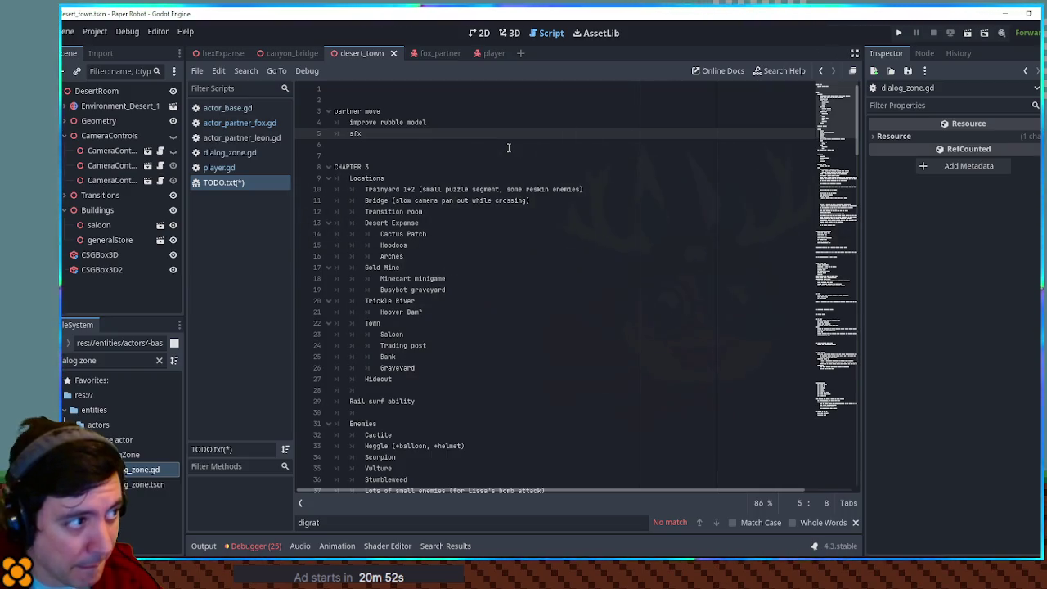
key("Return")
type("ev")
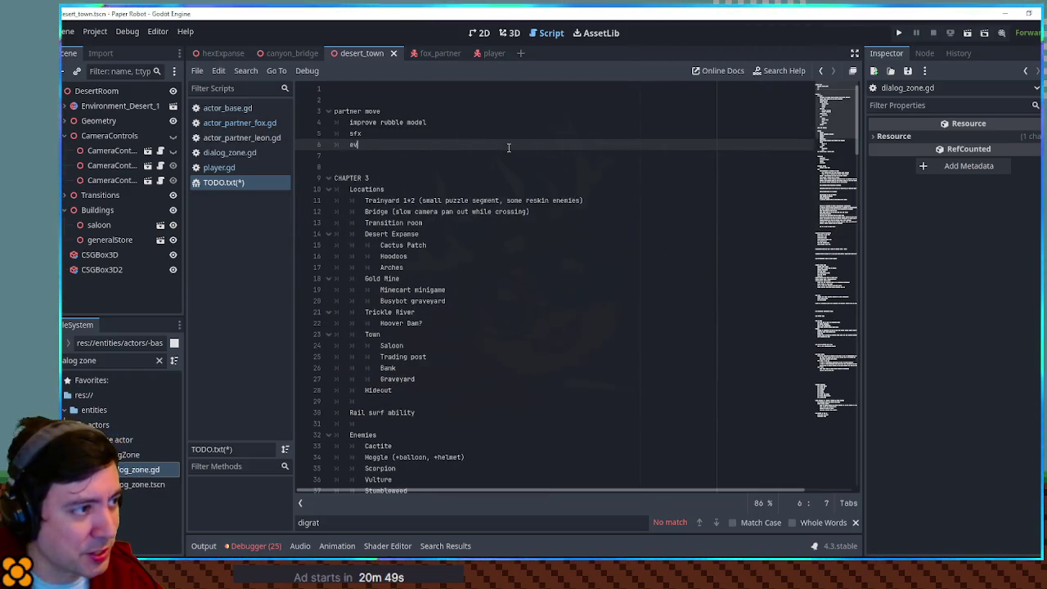
type("entually")
key("ctrl+BackSpace")
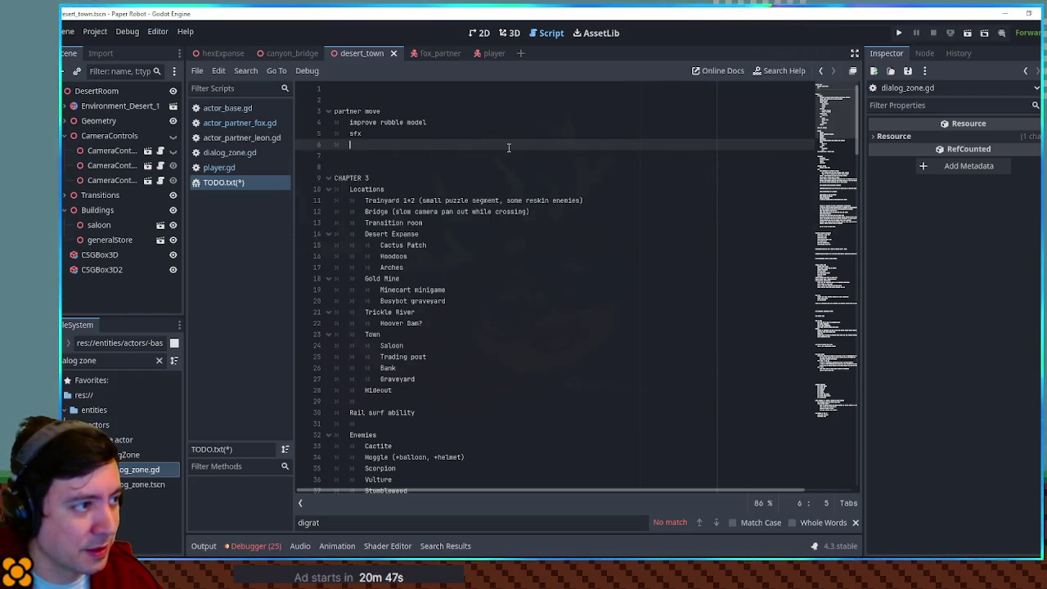
type("eventually: Heavy")
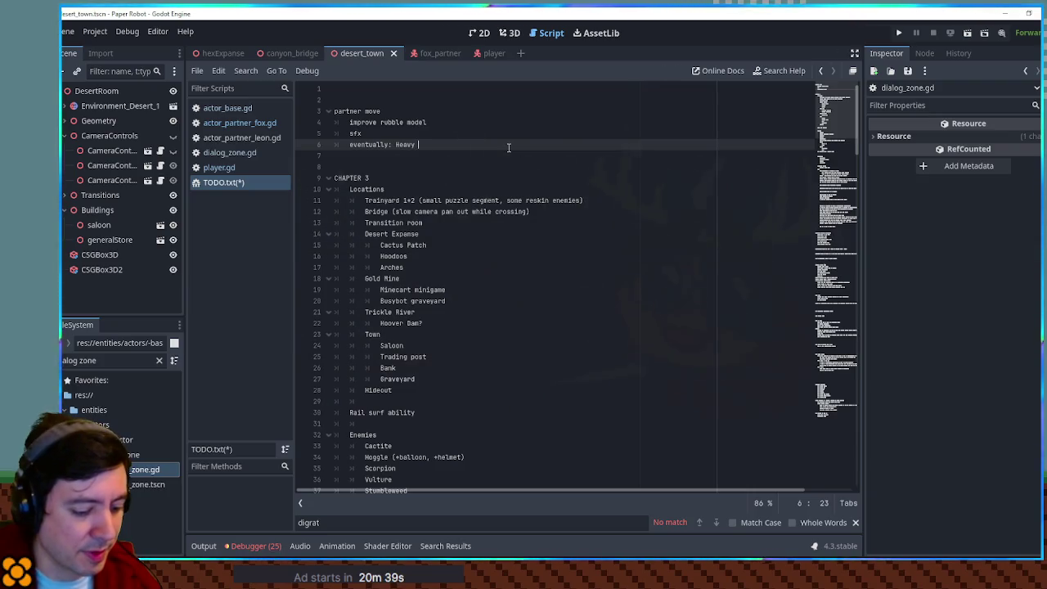
type("testing on ")
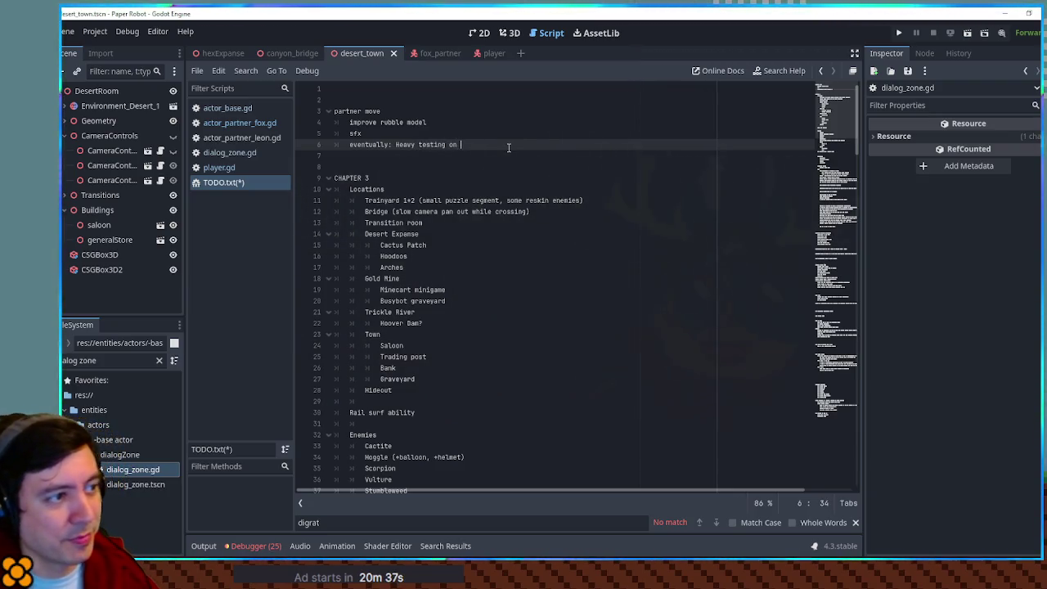
type("previous areas")
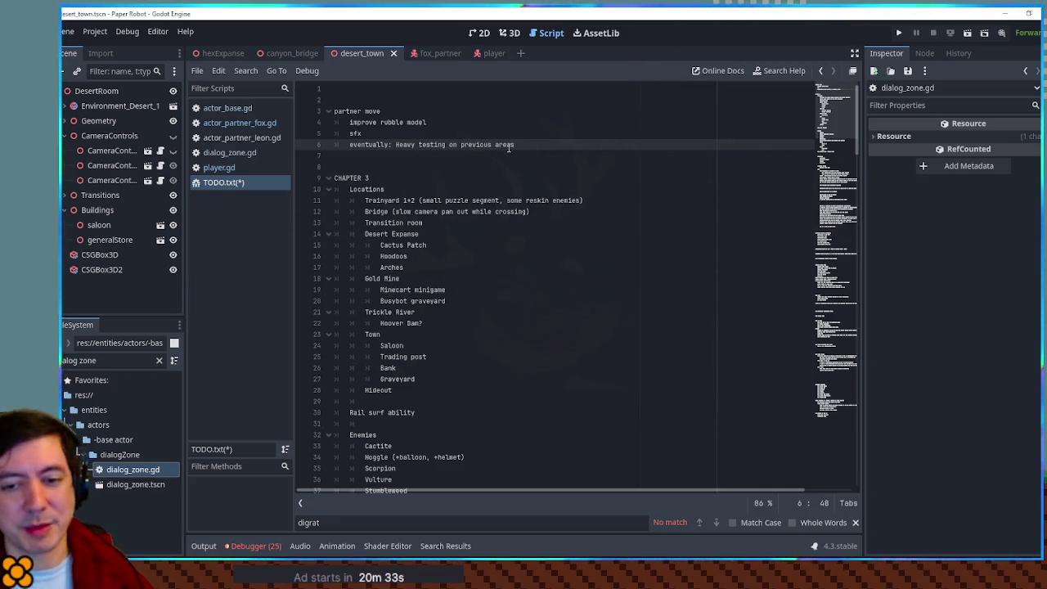
key("ctrl+s")
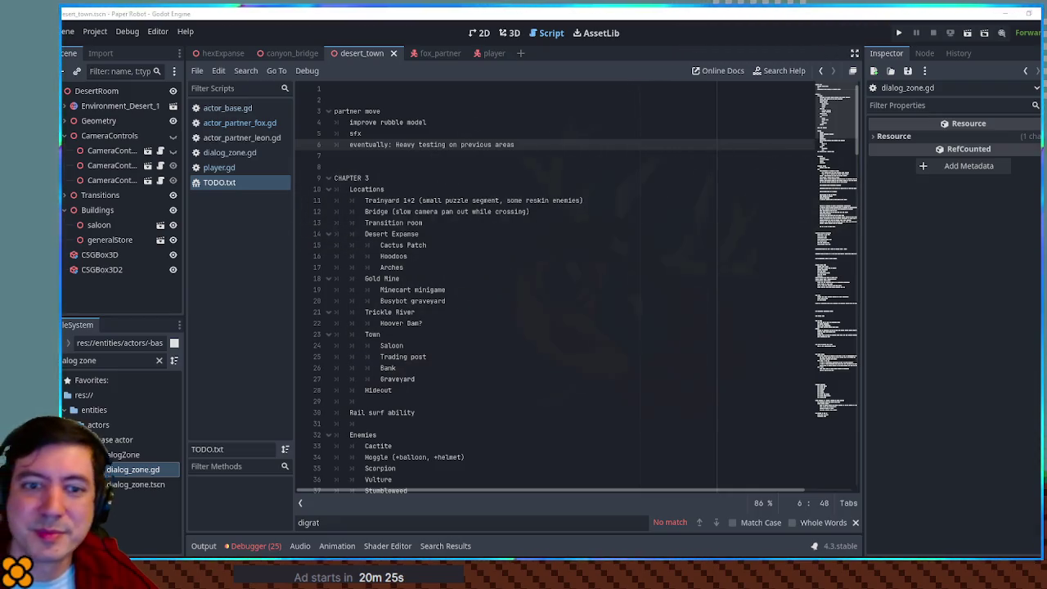
left_click_drag(349, 145, 448, 144)
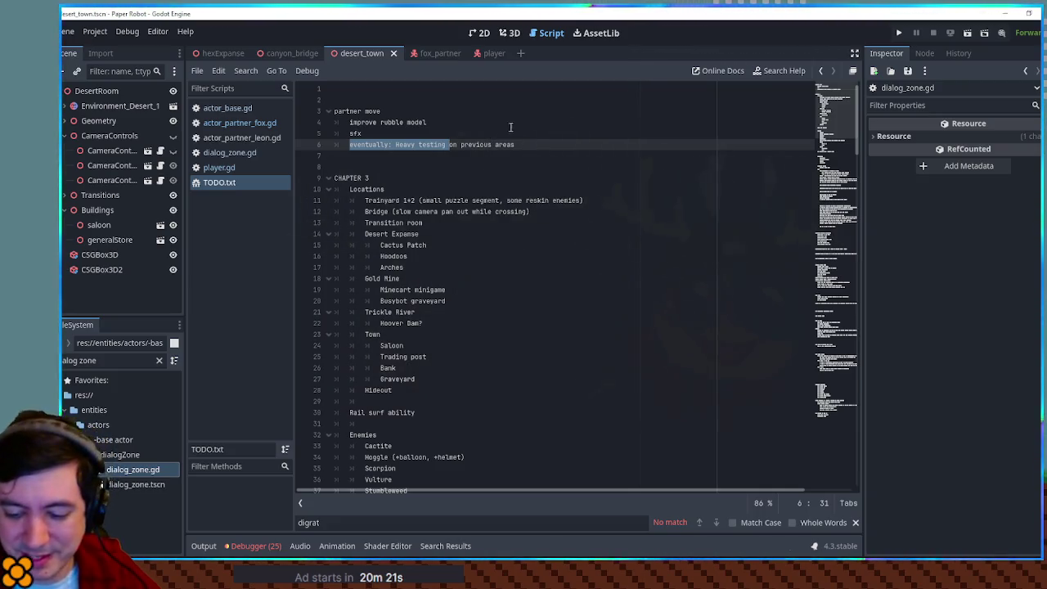